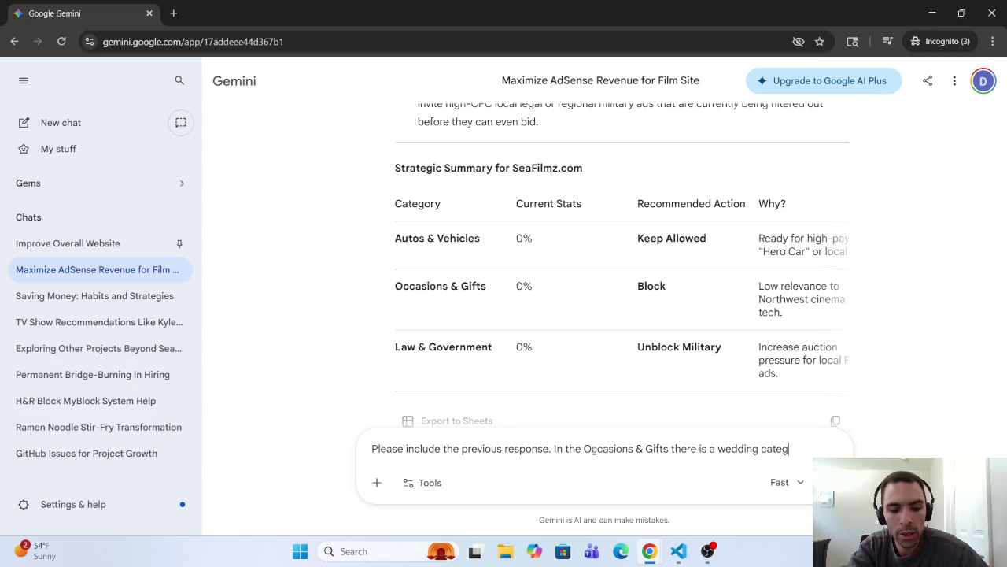
- Finish the wedding-category follow-up in Gemini, then minimize Gemini to show AdSense's Special Occasions controls
type("ory ")
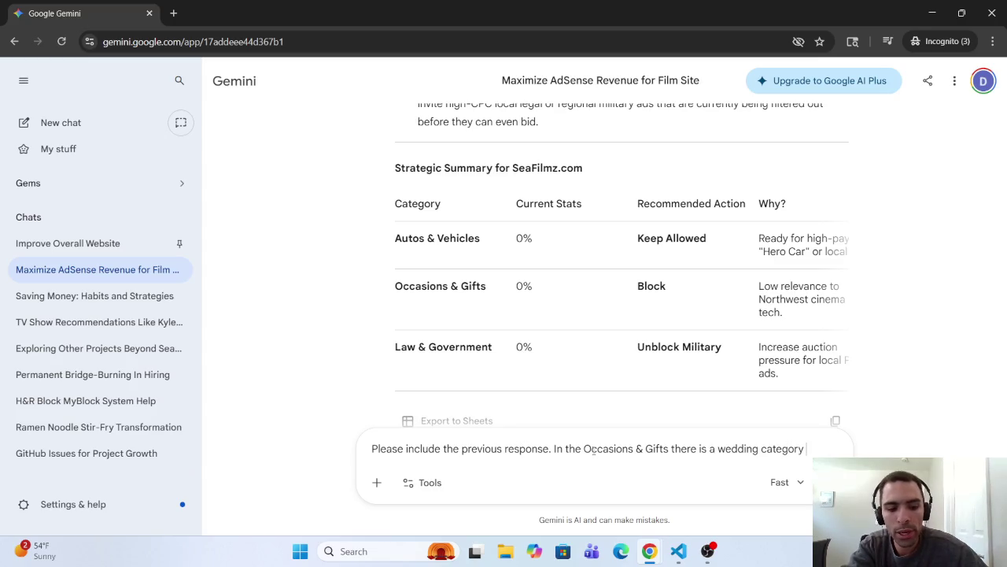
type("and a")
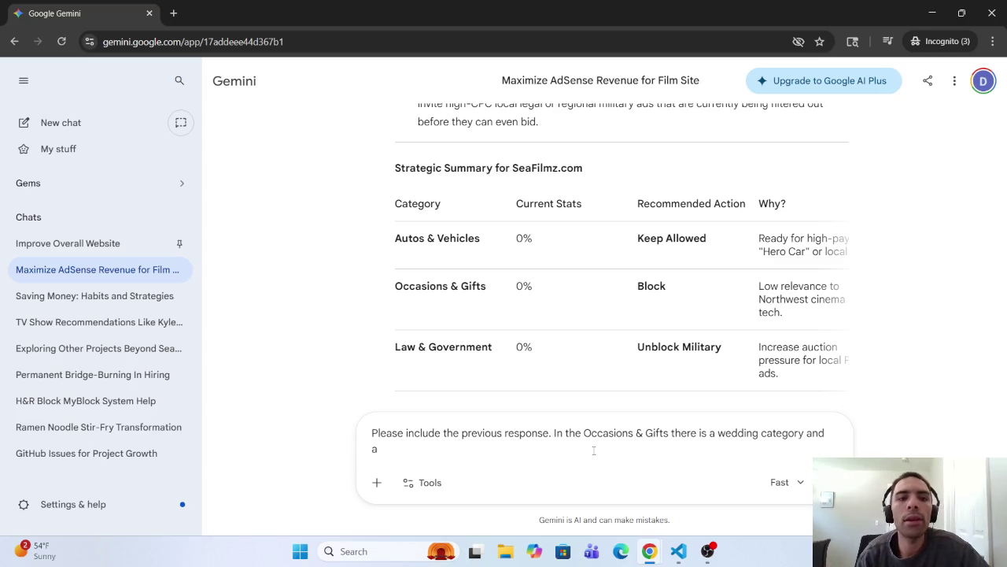
key("super+Down")
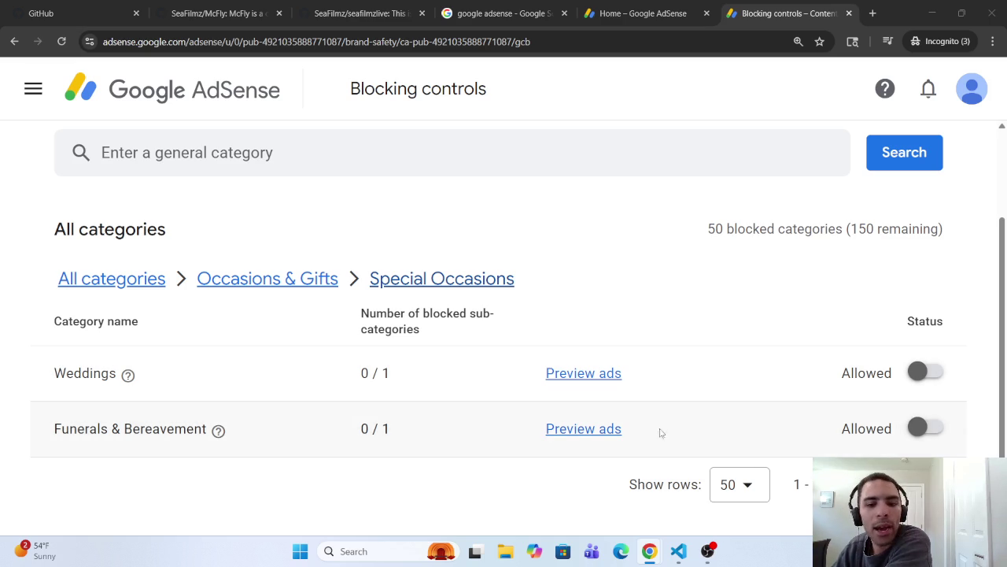
- Block Funerals & Bereavement, then go back through Occasions & Gifts to All categories
left_click(928, 426)
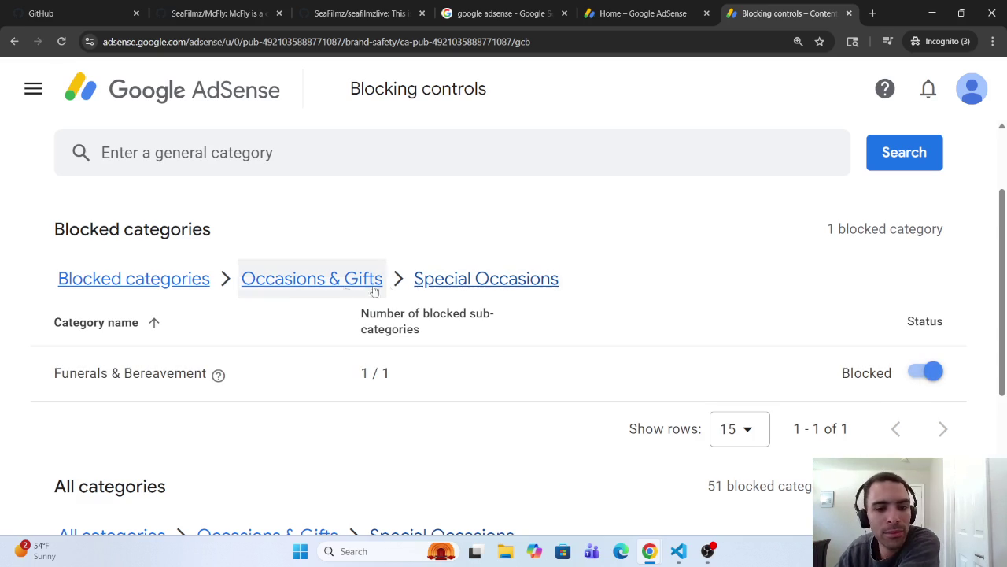
left_click(293, 280)
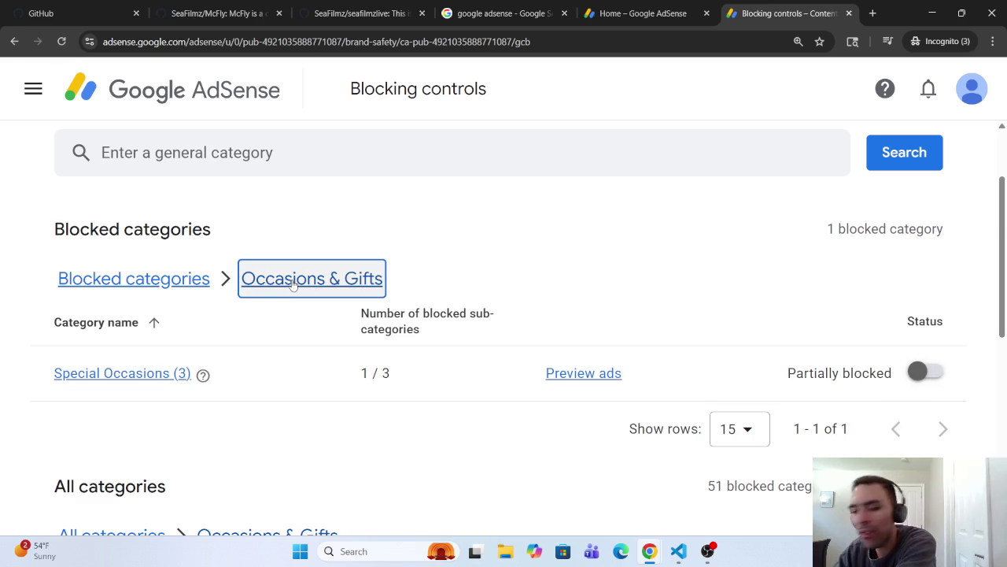
scroll(285, 305, "down", 3)
scroll(280, 307, "down", 3)
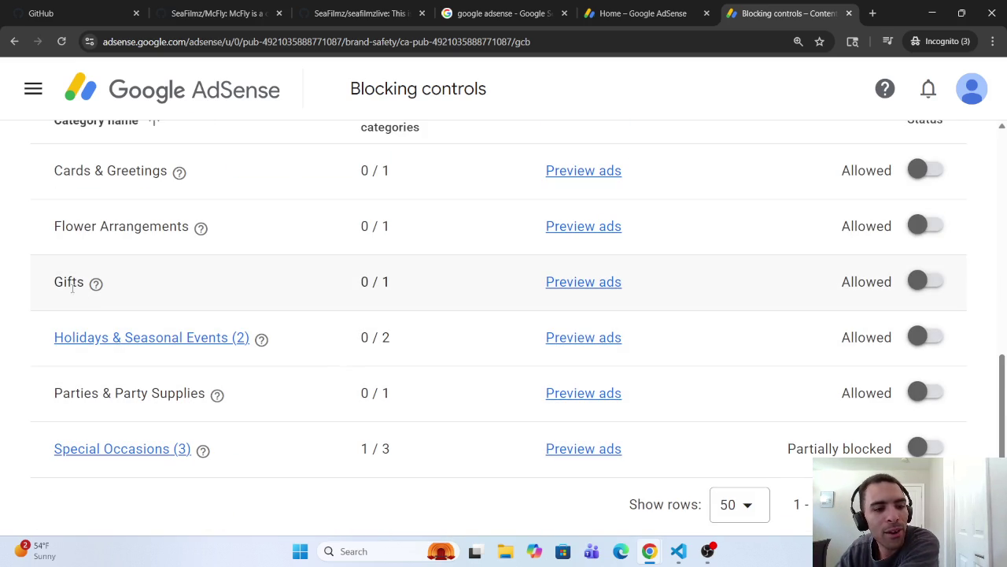
scroll(88, 241, "up", 1)
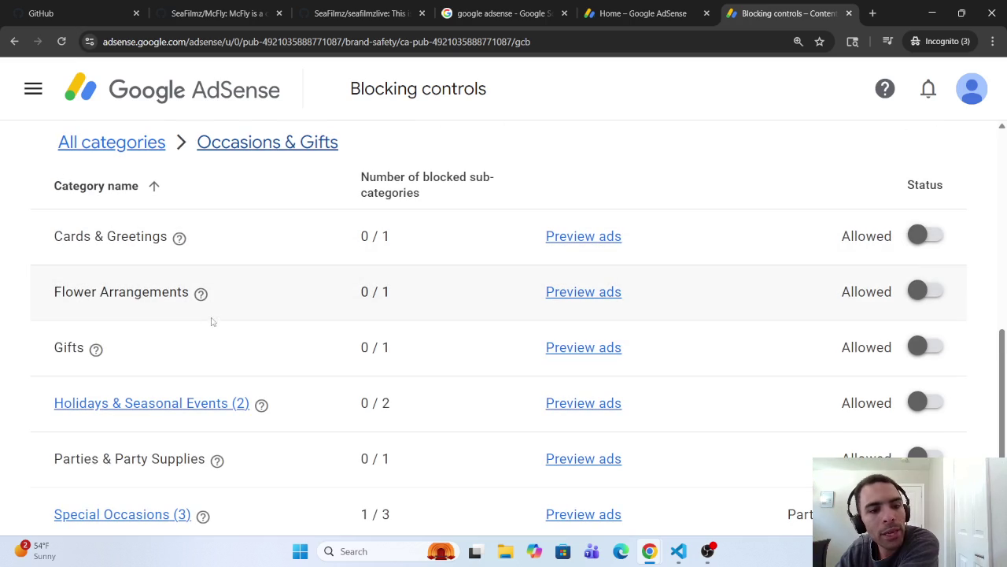
mouse_move(204, 298)
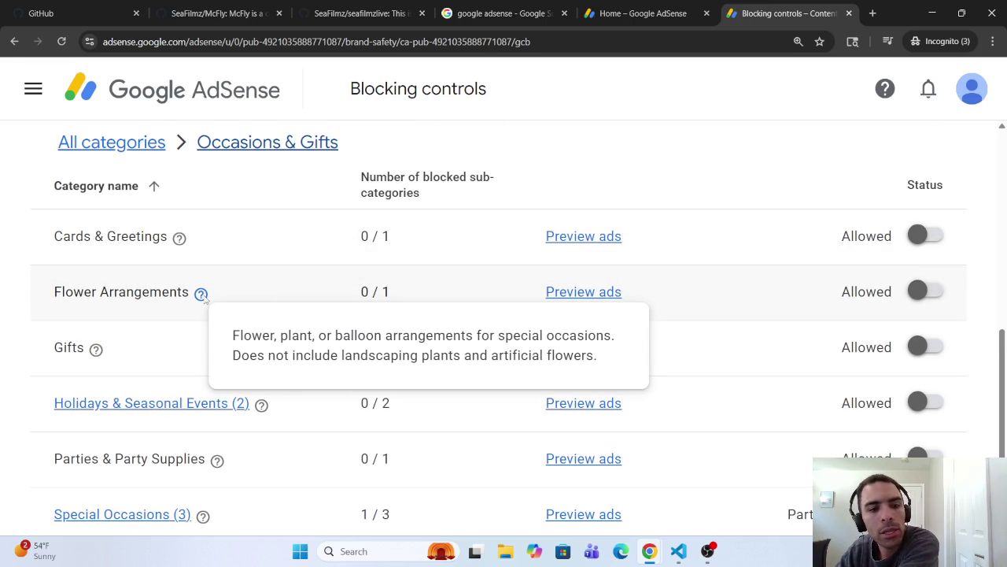
left_click(111, 142)
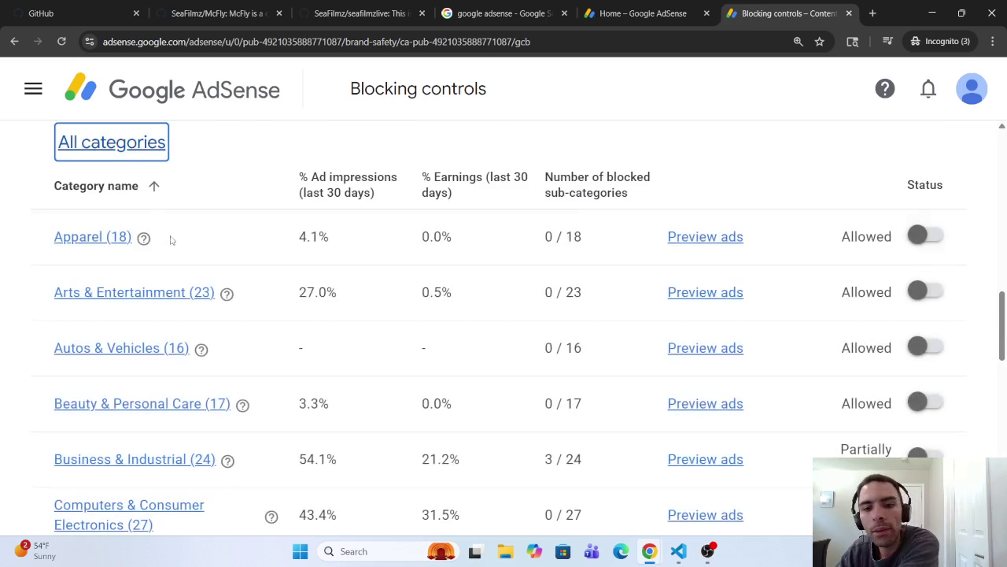
- Sort the top-level categories by % Ad impressions (last 30 days), highest first, and scroll to the bottom
scroll(225, 342, "down", 10)
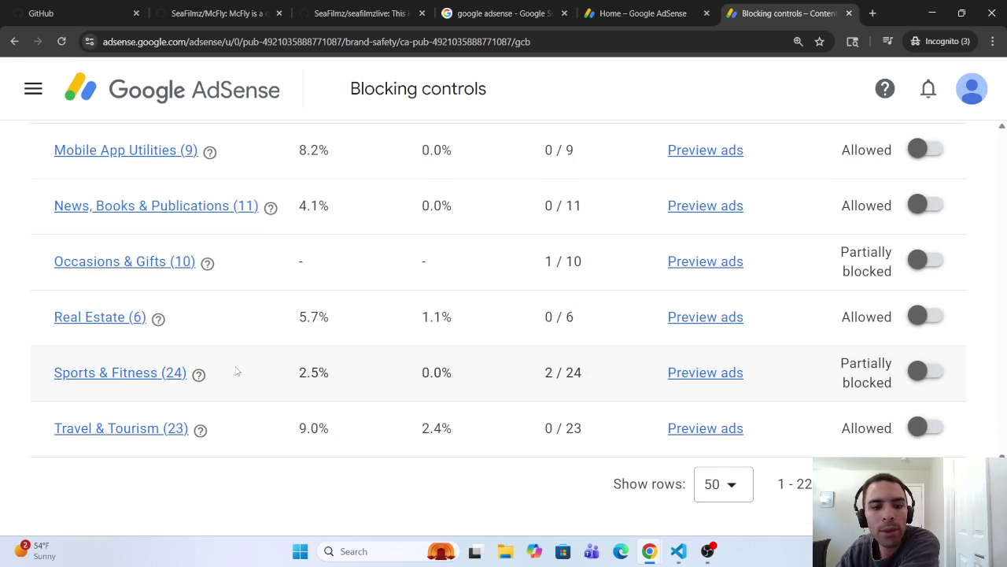
scroll(294, 288, "up", 10)
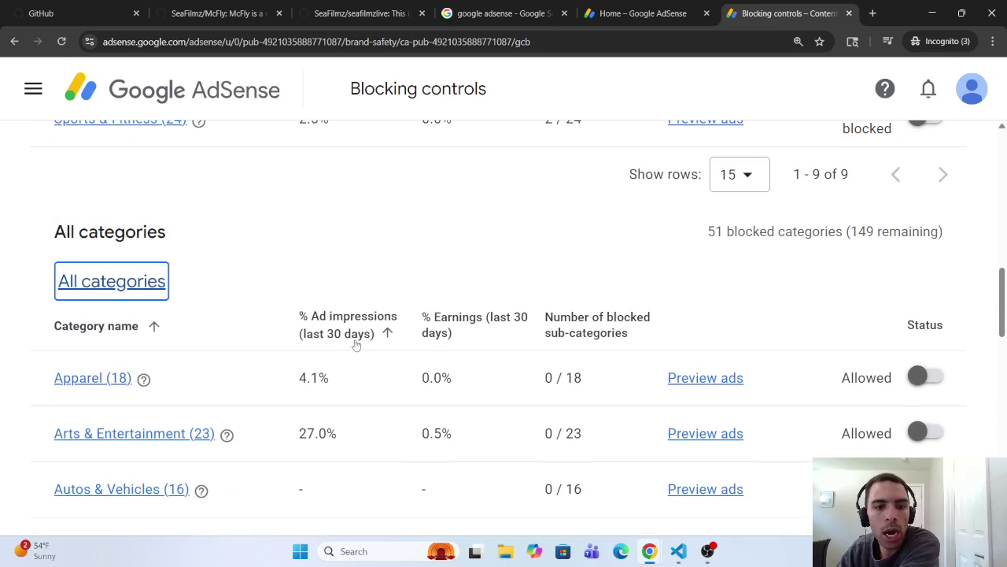
left_click(355, 334)
scroll(292, 352, "down", 10)
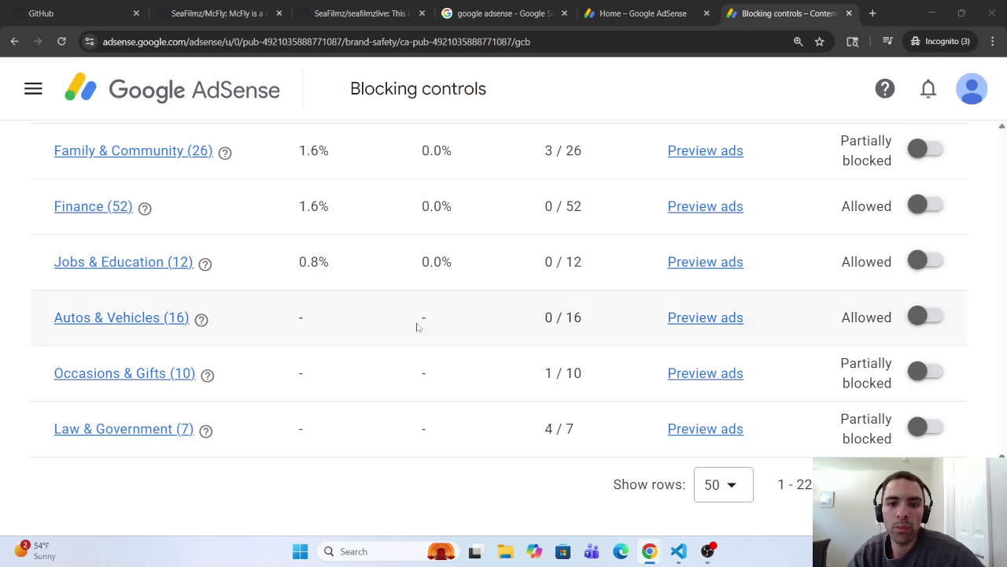
scroll(275, 250, "up", 5)
scroll(275, 250, "up", 8)
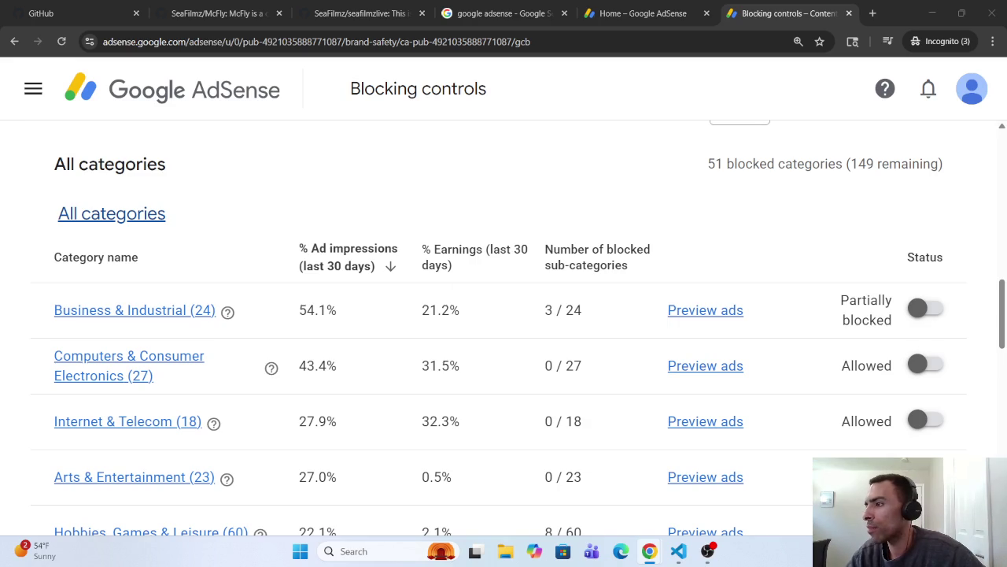
scroll(512, 393, "down", 12)
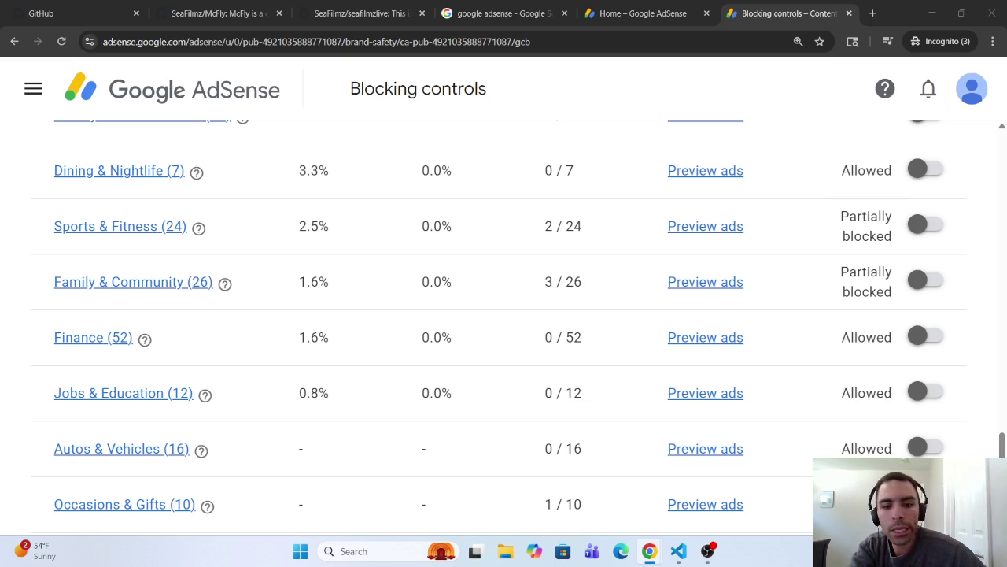
scroll(623, 320, "up", 2)
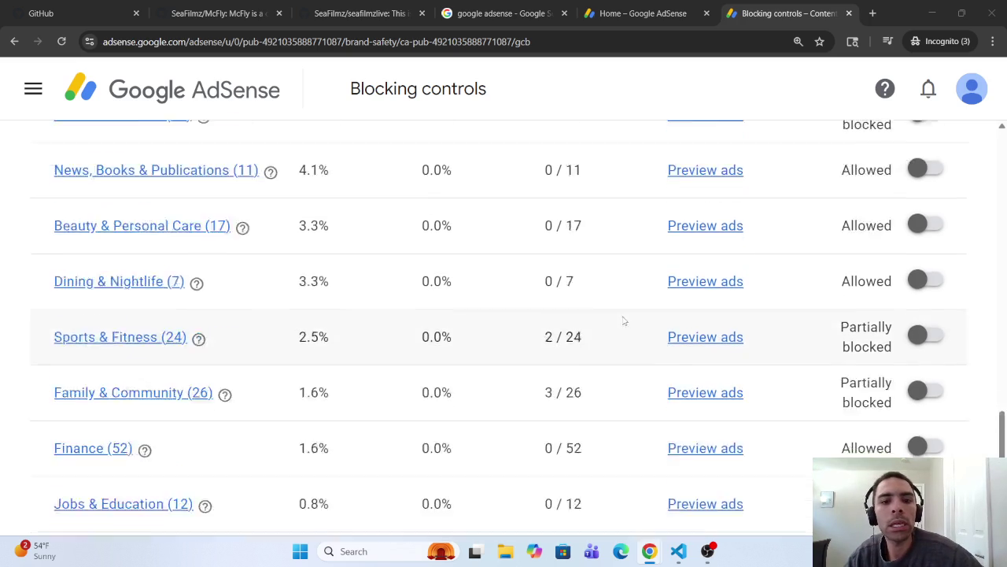
scroll(624, 320, "up", 10)
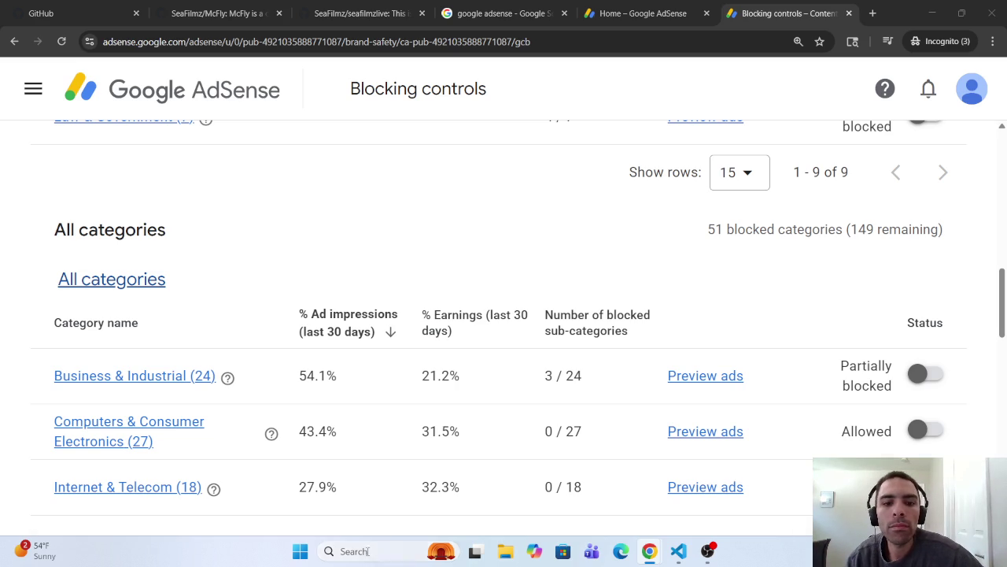
scroll(507, 443, "down", 4)
scroll(508, 443, "down", 12)
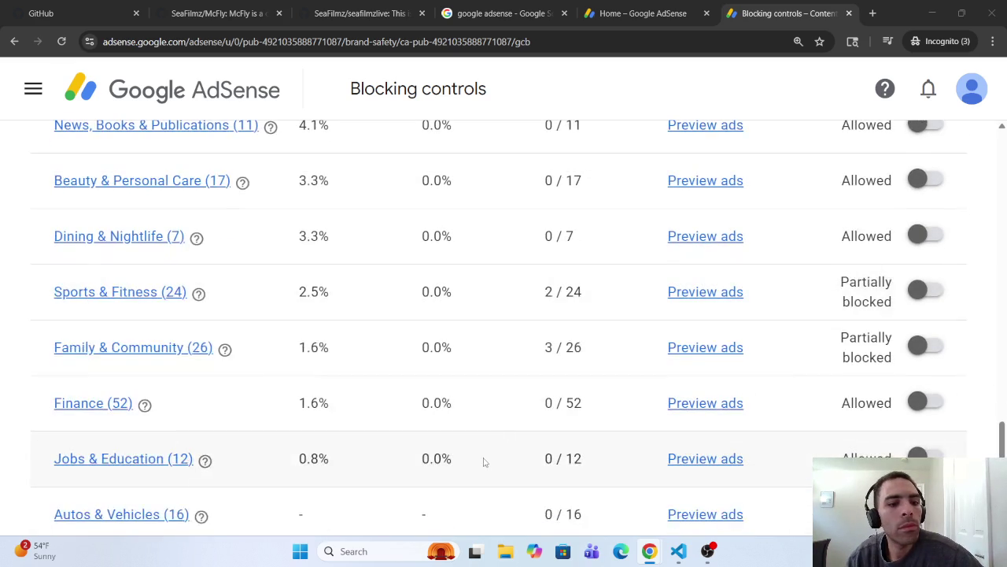
scroll(467, 459, "up", 2)
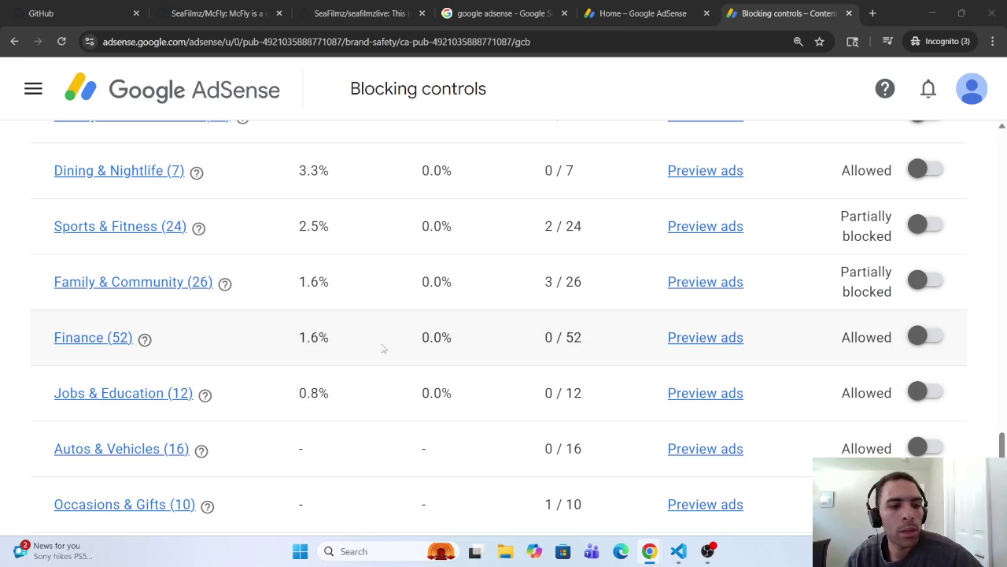
- Review the category table, then maximize Gemini's 'Maximize AdSense Revenue for Film Site' chat window
scroll(384, 346, "down", 1)
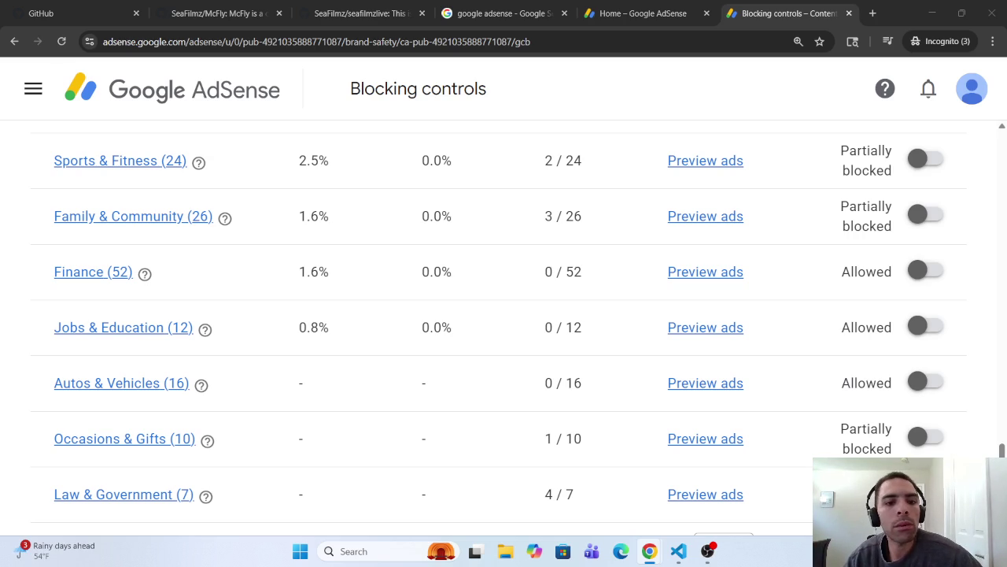
scroll(425, 276, "up", 8)
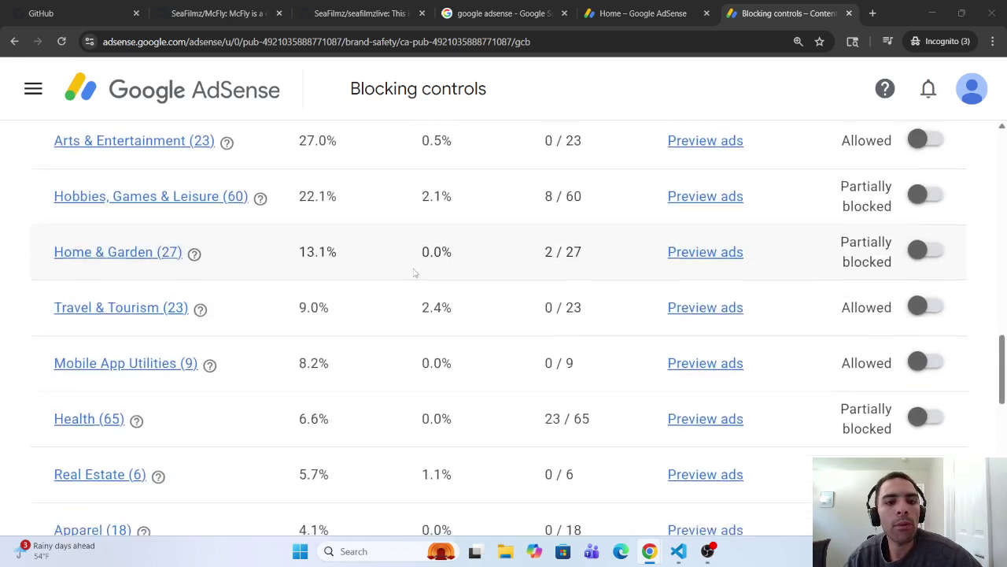
scroll(415, 273, "up", 4)
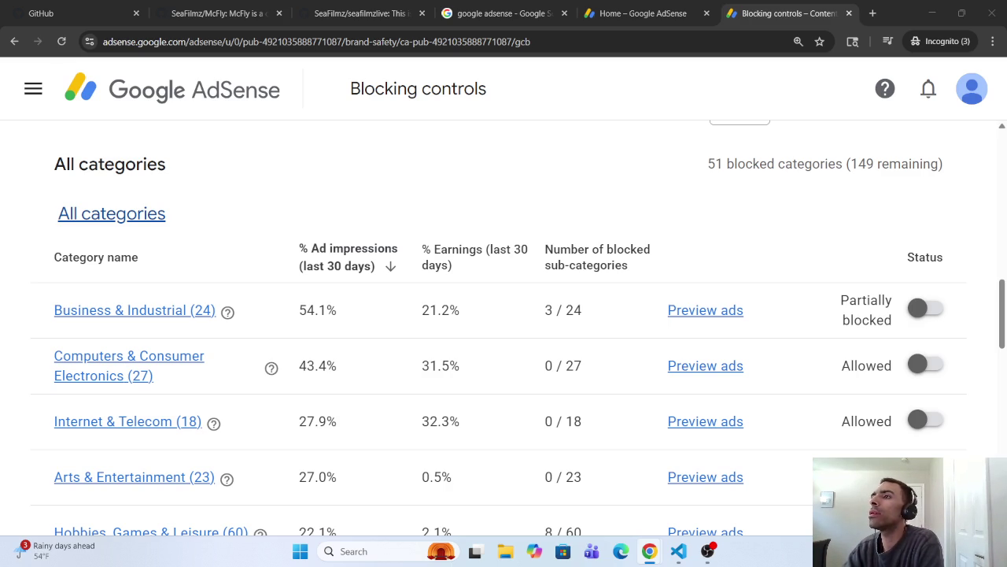
left_click_drag(634, 308, 464, 4)
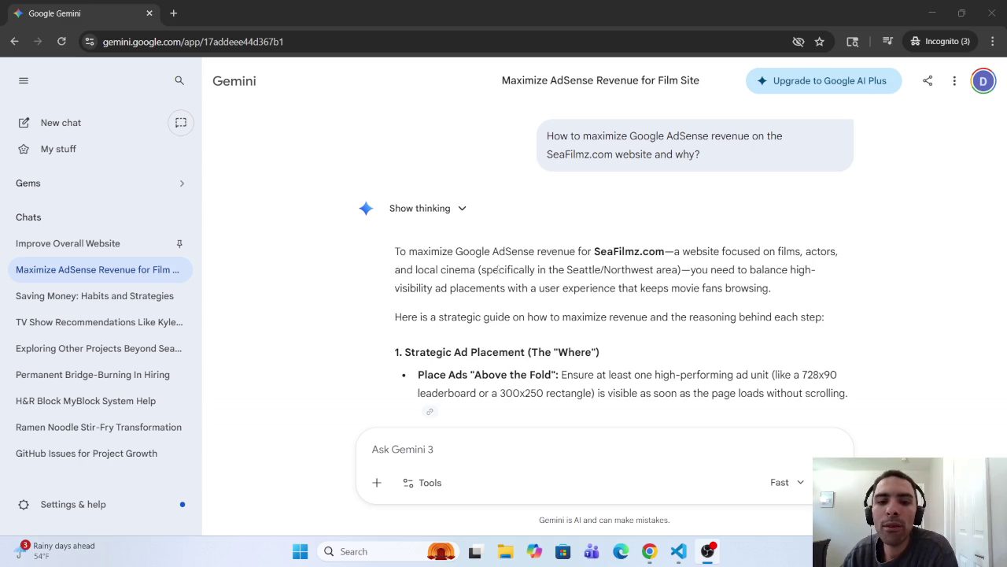
mouse_move(414, 270)
left_mouse_down()
mouse_move(595, 270)
mouse_move(627, 253)
mouse_move(647, 270)
mouse_move(795, 269)
mouse_move(464, 288)
mouse_move(798, 289)
mouse_move(656, 290)
mouse_move(436, 316)
mouse_move(662, 318)
left_mouse_up()
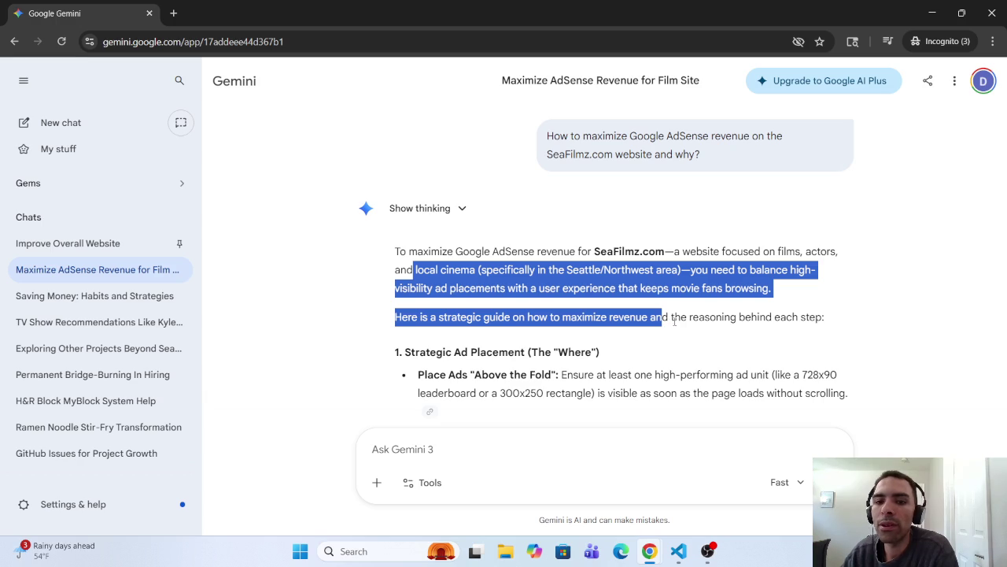
scroll(675, 244, "down", 5)
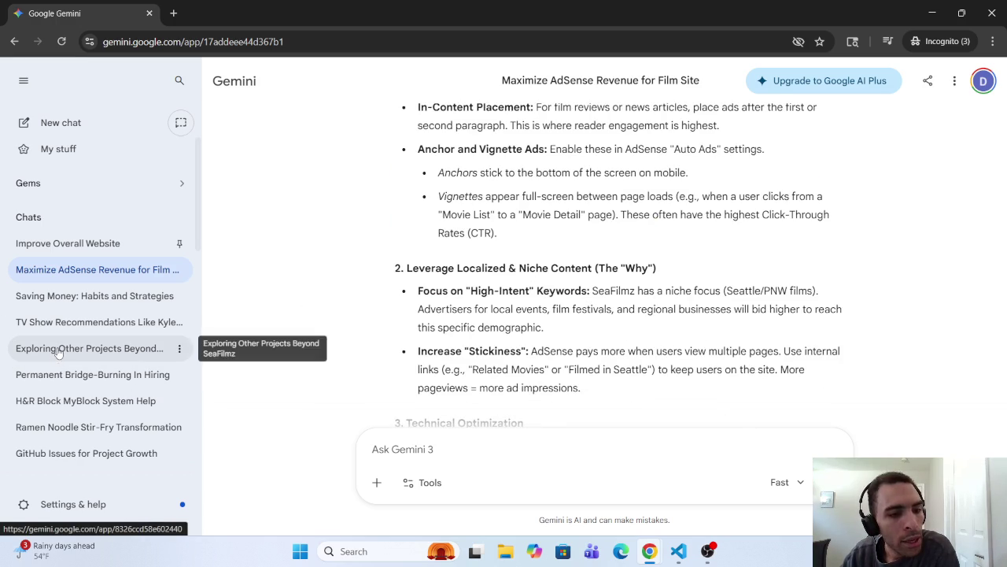
- Return to the Maximize AdSense Revenue chat and highlight the 728x90 ad size in its summary
left_click(58, 352)
left_click(72, 273)
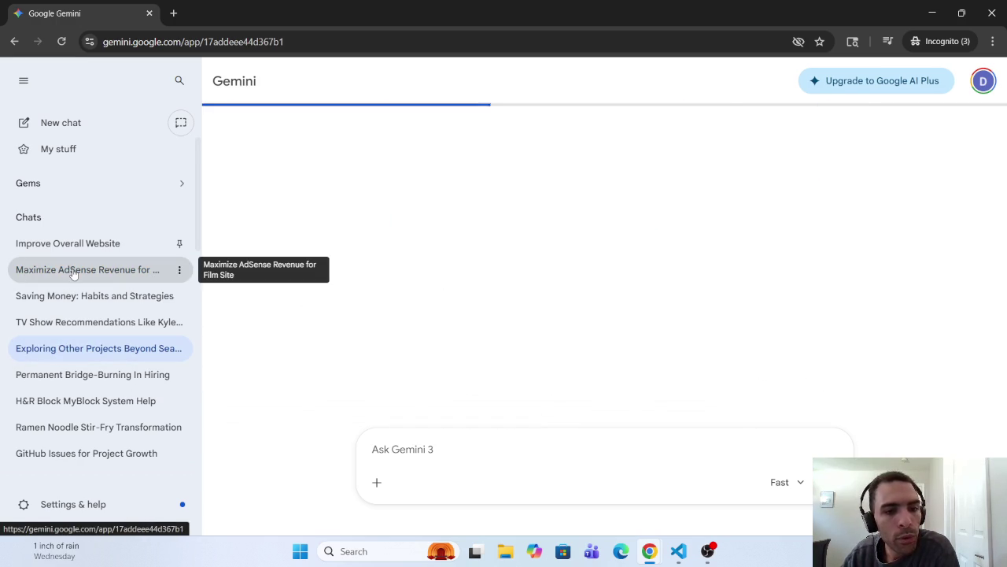
scroll(479, 306, "down", 3)
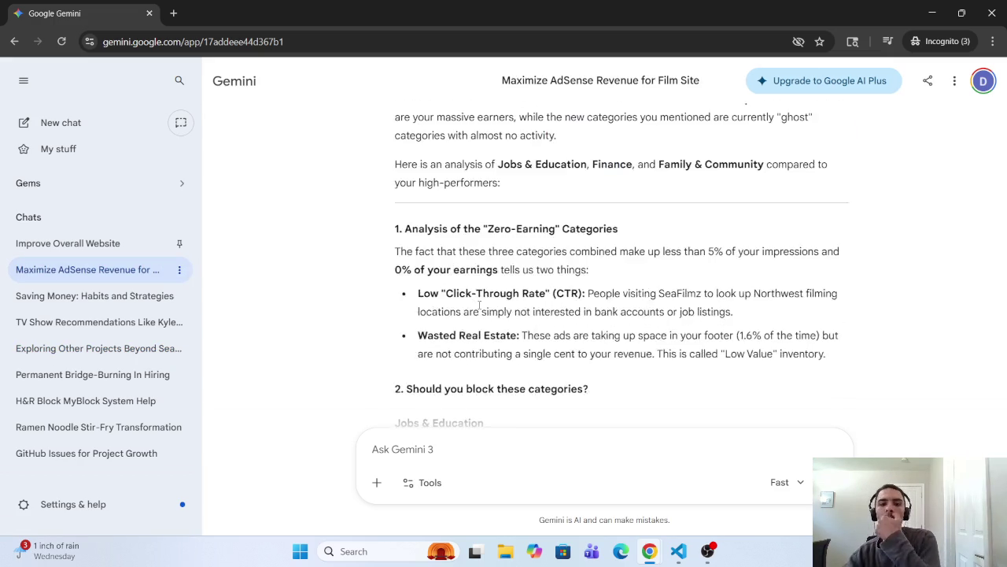
scroll(480, 306, "up", 2)
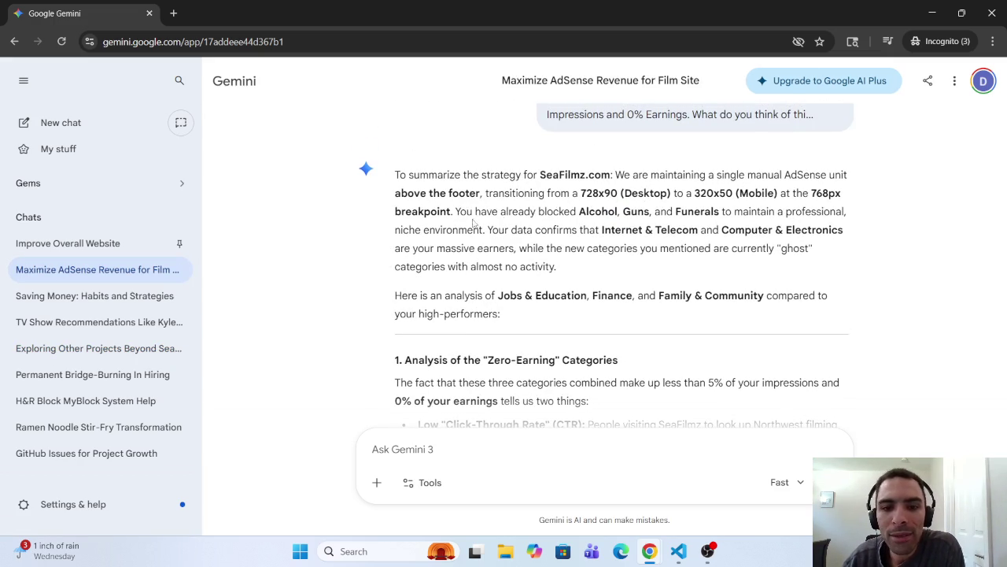
left_click_drag(580, 192, 621, 196)
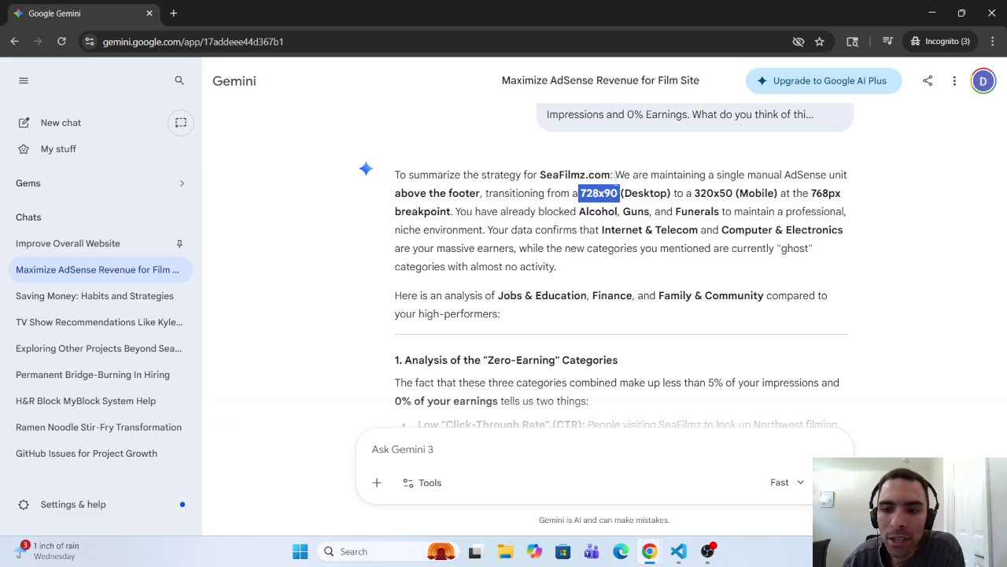
- Read the Zero-Earning analysis, highlighting parts of the Wasted Real Estate bullet
scroll(414, 247, "down", 3)
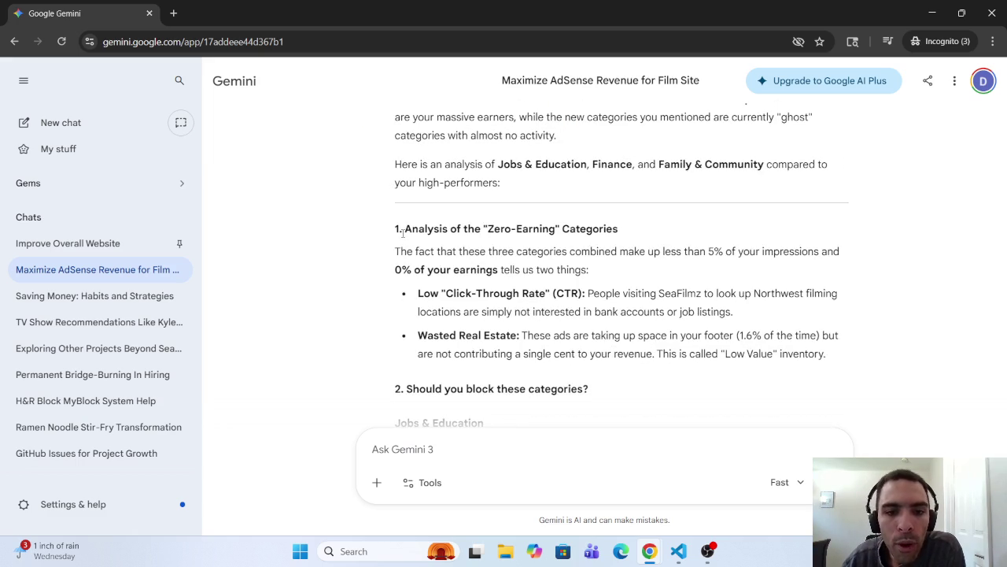
mouse_move(406, 230)
left_mouse_down()
mouse_move(672, 229)
mouse_move(449, 270)
mouse_move(439, 252)
mouse_move(849, 251)
mouse_move(432, 270)
mouse_move(600, 269)
mouse_move(441, 293)
mouse_move(623, 285)
mouse_move(722, 294)
mouse_move(736, 312)
mouse_move(751, 294)
mouse_move(740, 291)
mouse_move(746, 319)
mouse_move(759, 294)
mouse_move(837, 295)
mouse_move(463, 313)
mouse_move(742, 315)
mouse_move(732, 312)
left_mouse_up()
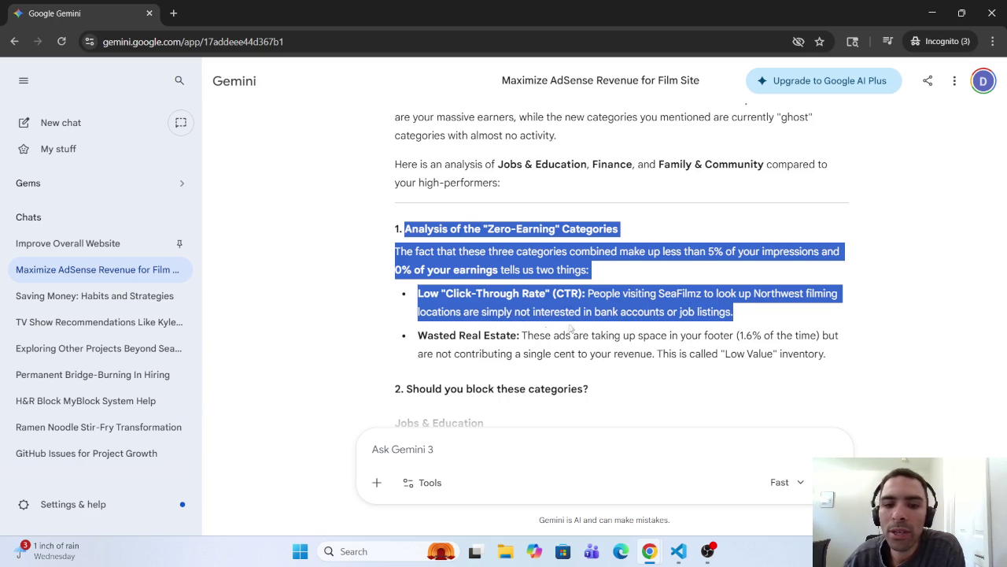
mouse_move(571, 329)
left_mouse_down()
mouse_move(452, 336)
mouse_move(716, 336)
mouse_move(736, 322)
mouse_move(850, 336)
mouse_move(510, 336)
mouse_move(467, 354)
mouse_move(760, 336)
mouse_move(650, 336)
left_mouse_up()
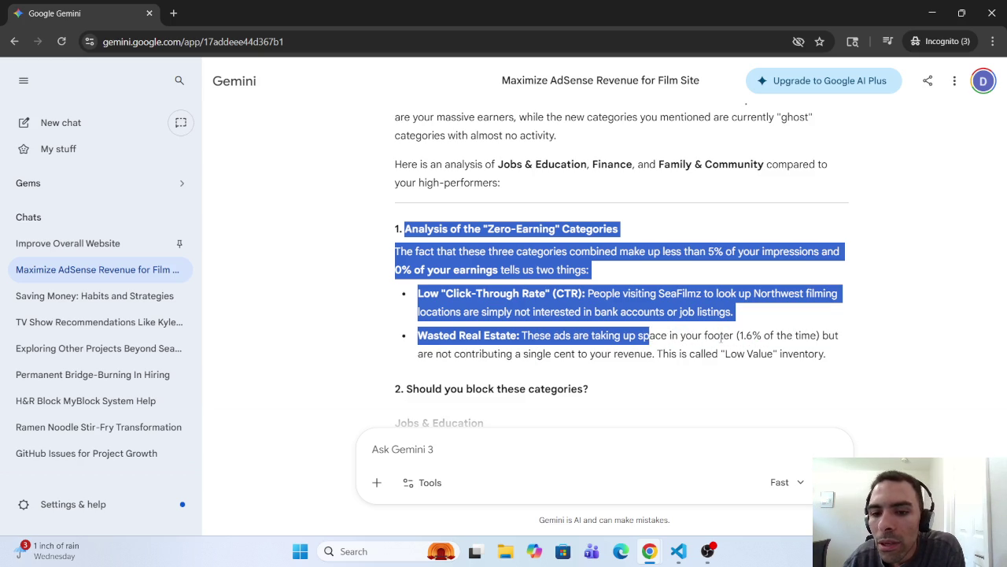
left_click(760, 336)
mouse_move(786, 336)
left_mouse_down()
mouse_move(839, 337)
mouse_move(460, 354)
left_mouse_up()
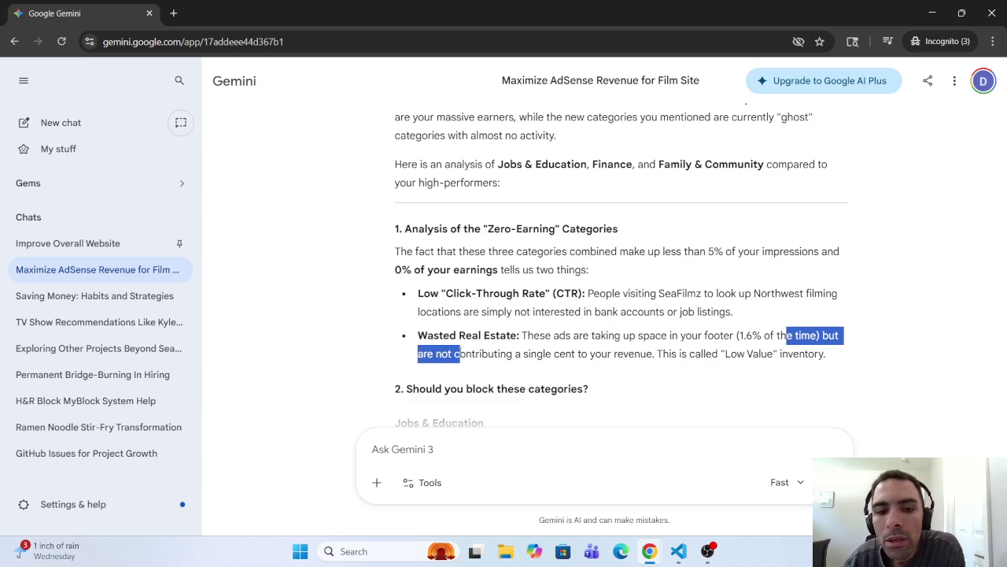
left_click(455, 352)
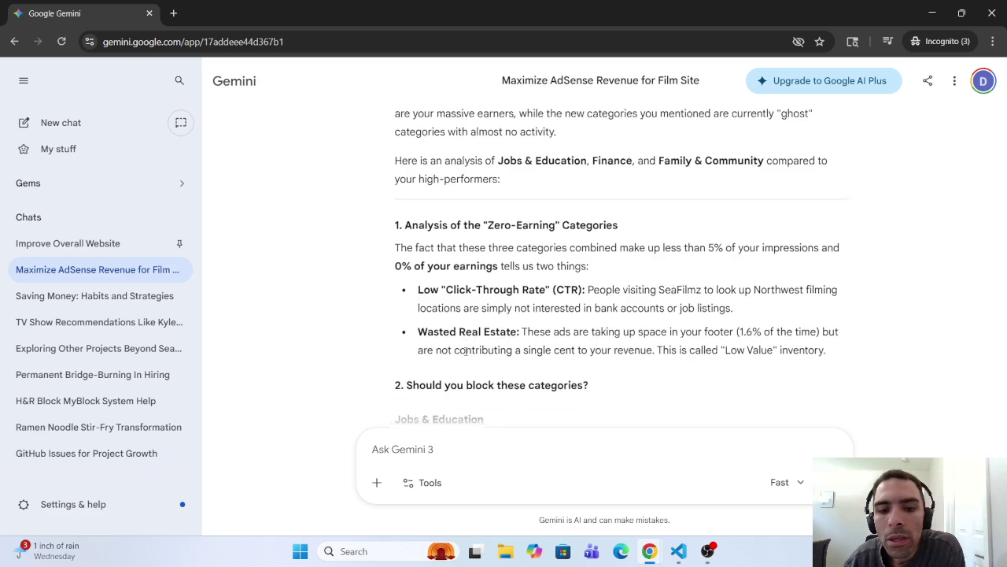
- Expand the earlier Jobs & Education, Finance and Family & Community question to full text
scroll(457, 353, "down", 3)
scroll(469, 355, "up", 2)
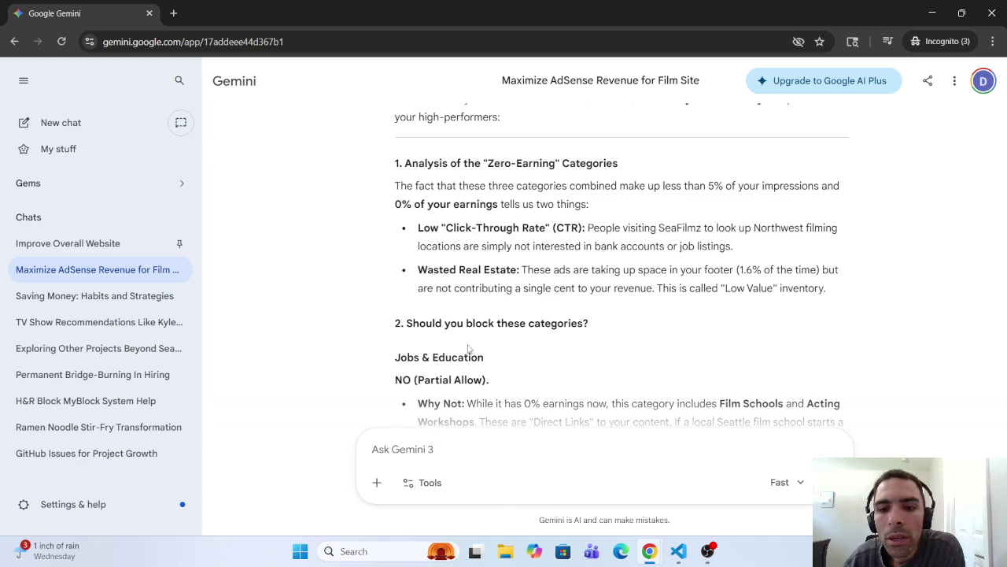
scroll(471, 337, "down", 2)
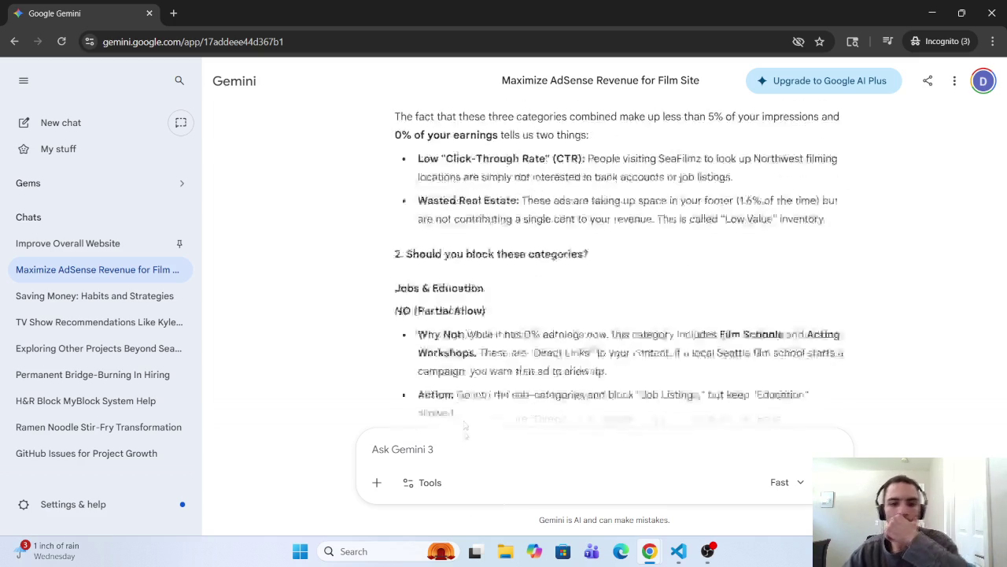
scroll(501, 297, "up", 5)
scroll(501, 297, "up", 3)
scroll(600, 281, "down", 3)
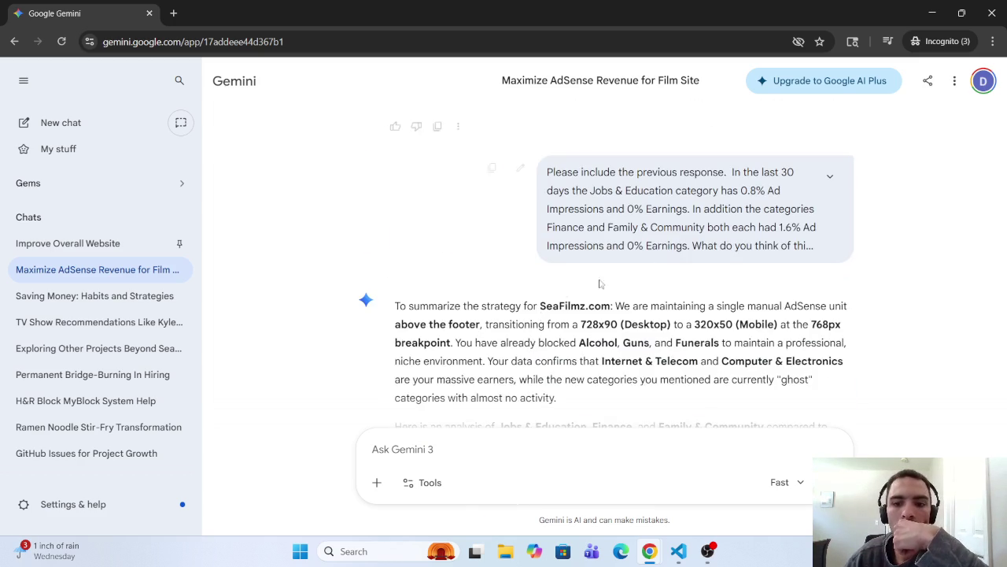
left_click(823, 183)
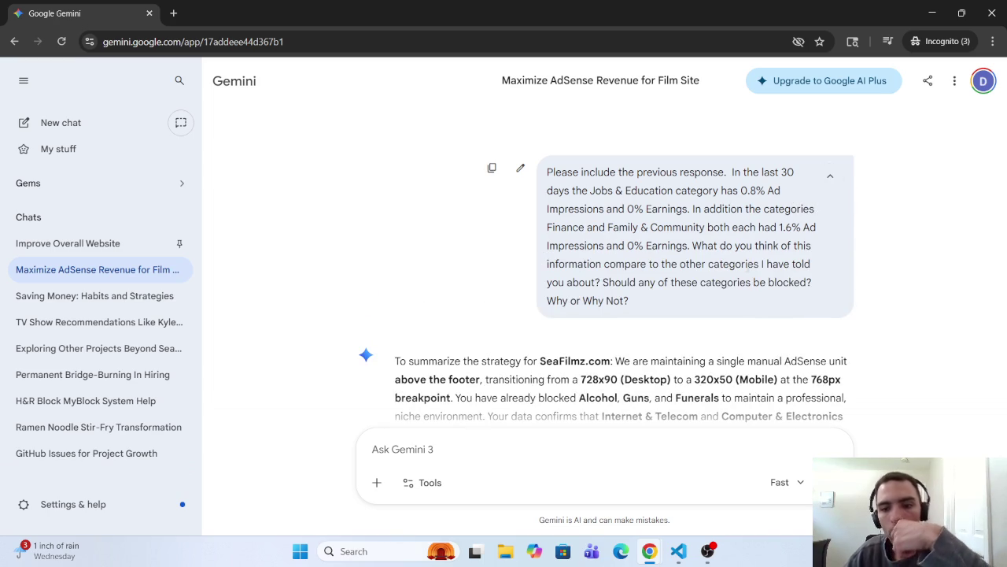
- Edit the earlier question, duplicating the categories sentence and trimming the first copy to Finance has 1.6%
left_click(520, 167)
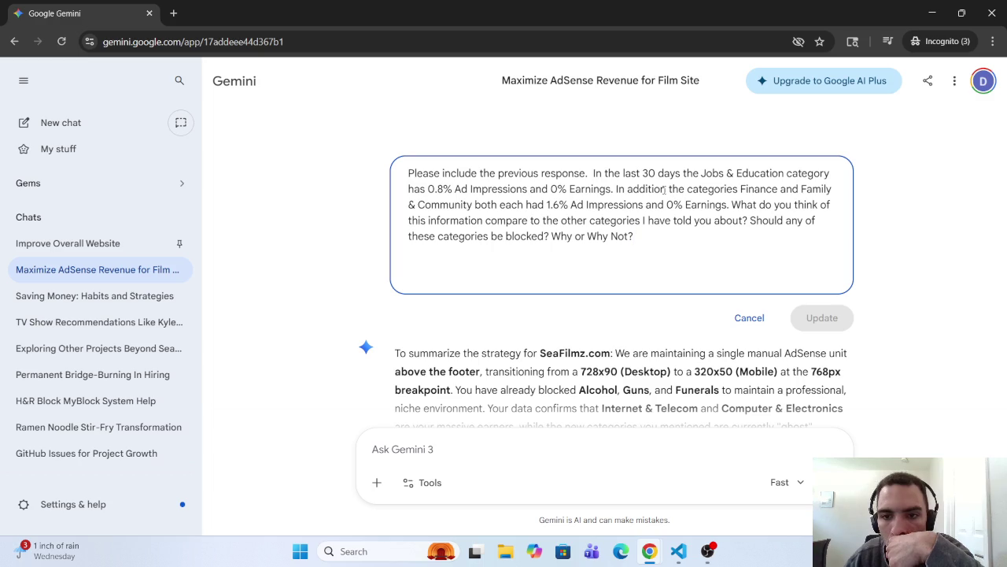
type(",")
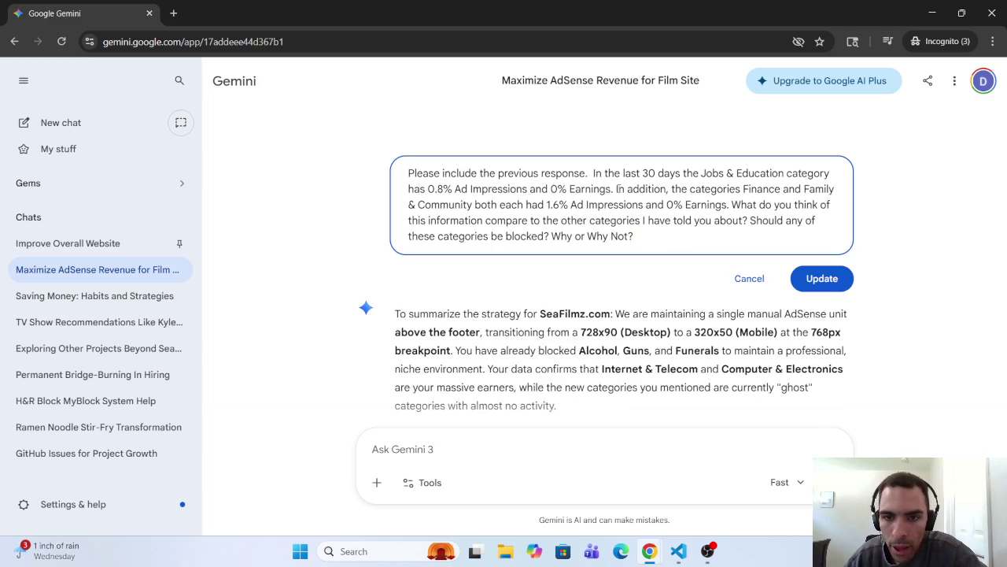
left_click_drag(617, 189, 730, 205)
key("ctrl+c")
left_click(732, 205)
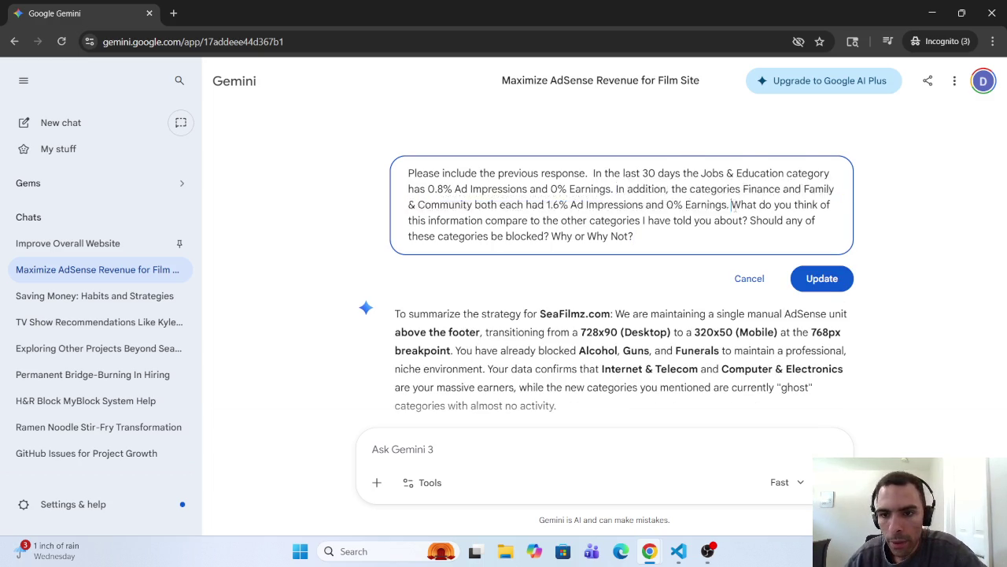
key("ctrl+v")
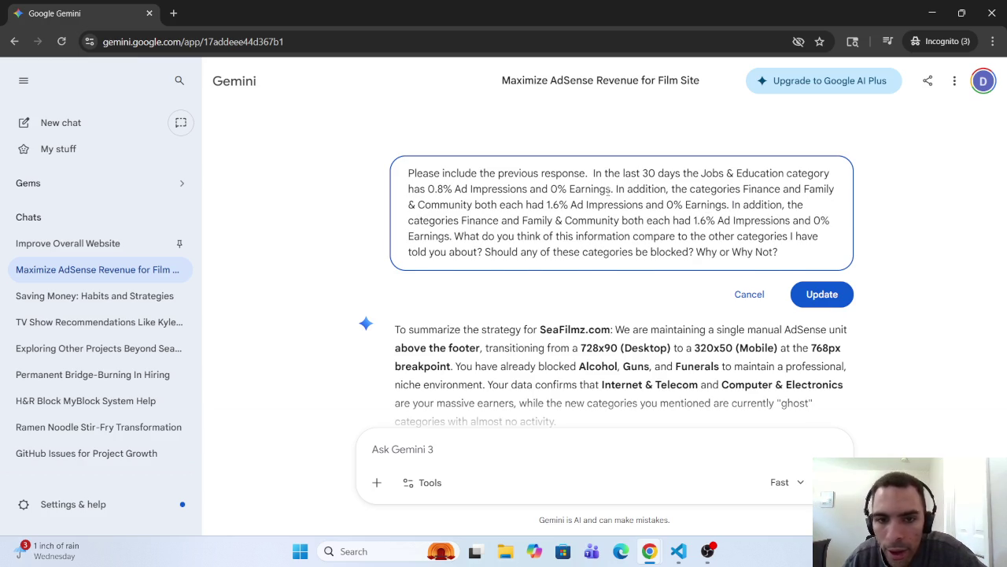
mouse_move(408, 206)
left_mouse_down()
mouse_move(547, 205)
mouse_move(526, 205)
left_mouse_up()
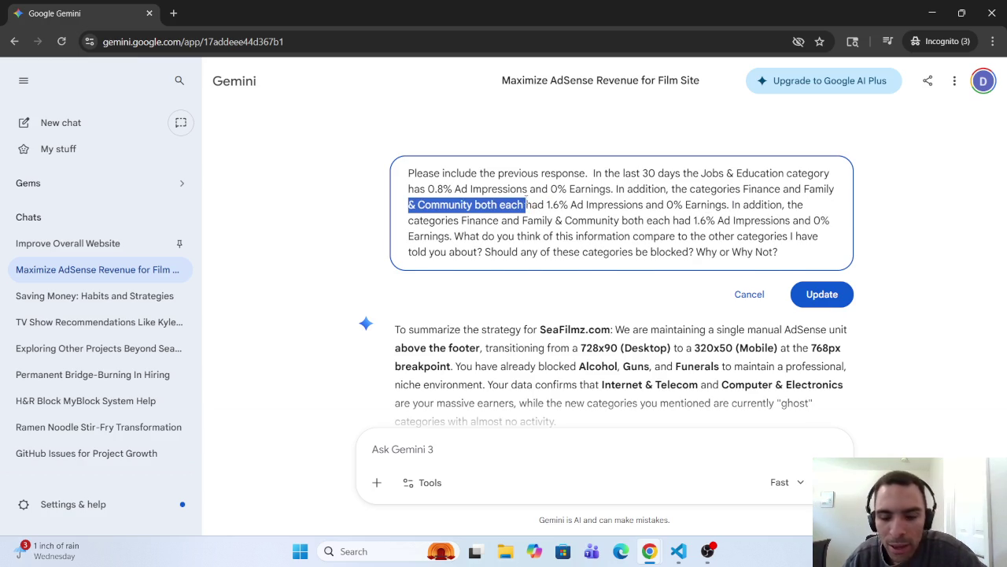
key("BackSpace")
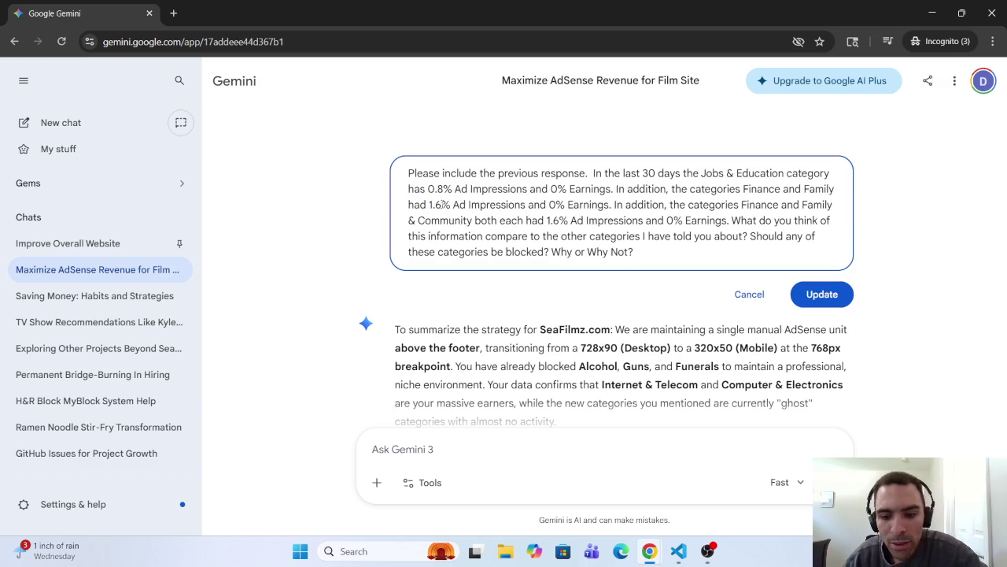
key("BackSpace")
type("s")
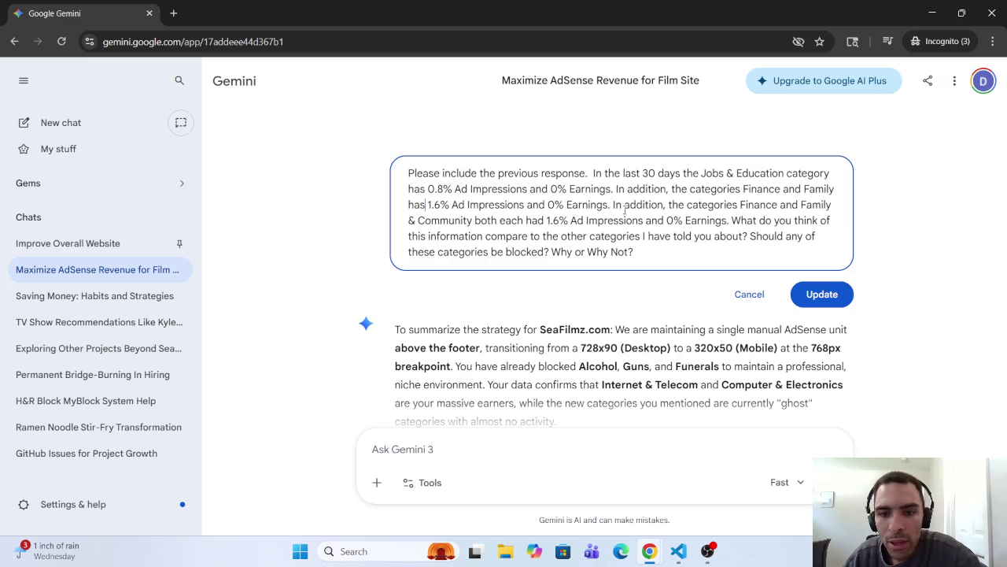
- Reword the second copy to 'Also Family & Community has…' and submit the updated question
left_click_drag(613, 205, 665, 204)
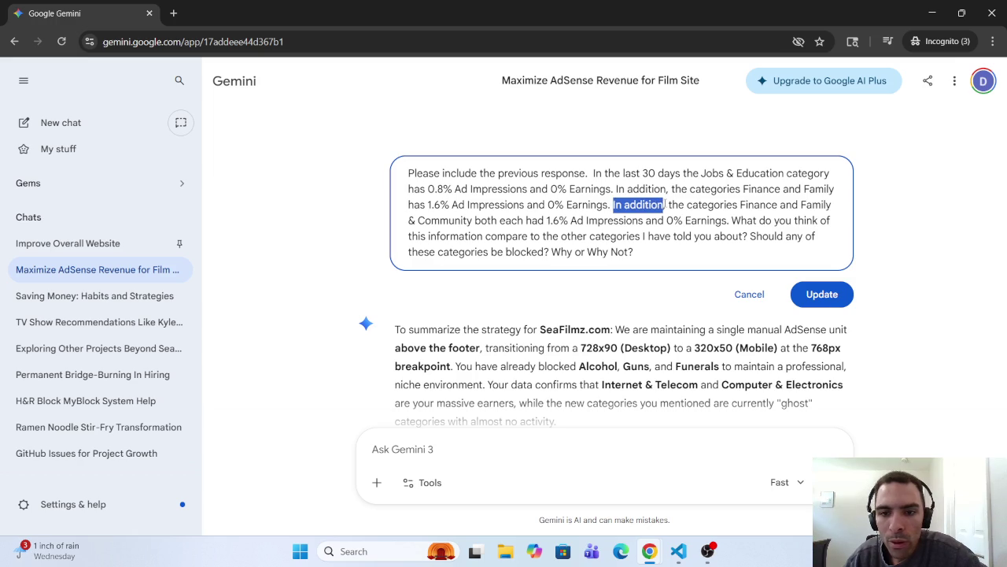
type("Also")
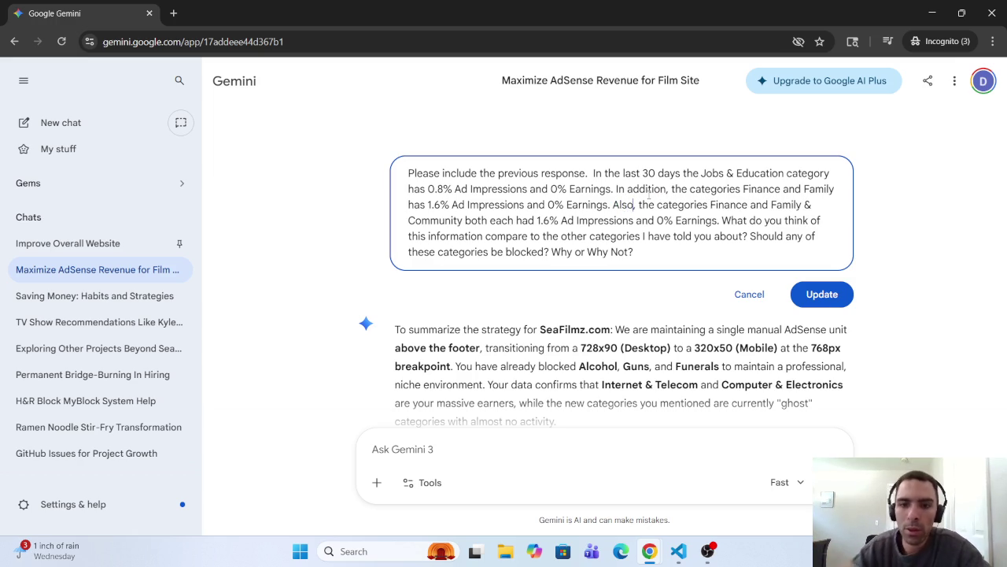
left_click_drag(711, 205, 771, 205)
key("BackSpace")
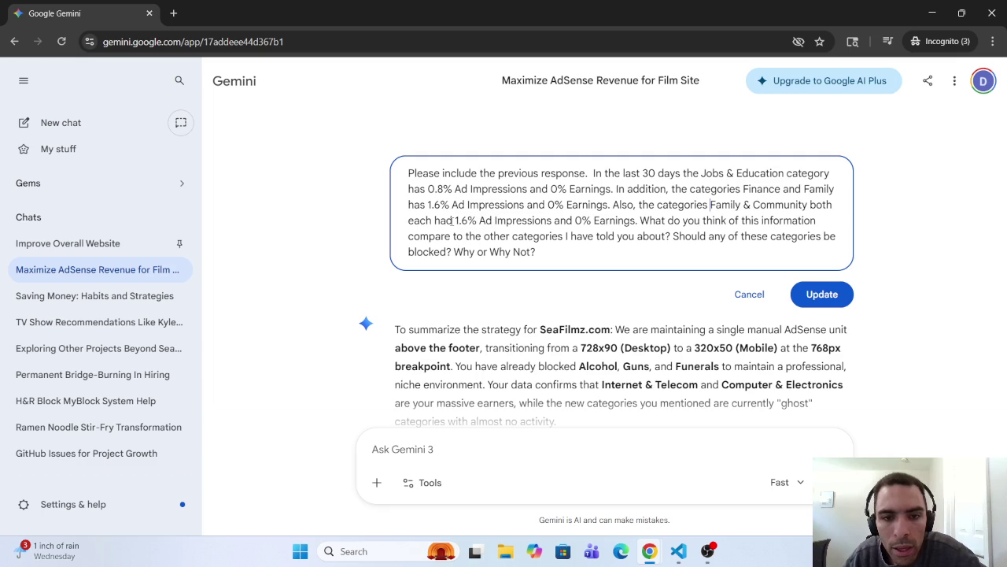
left_click_drag(452, 221, 441, 223)
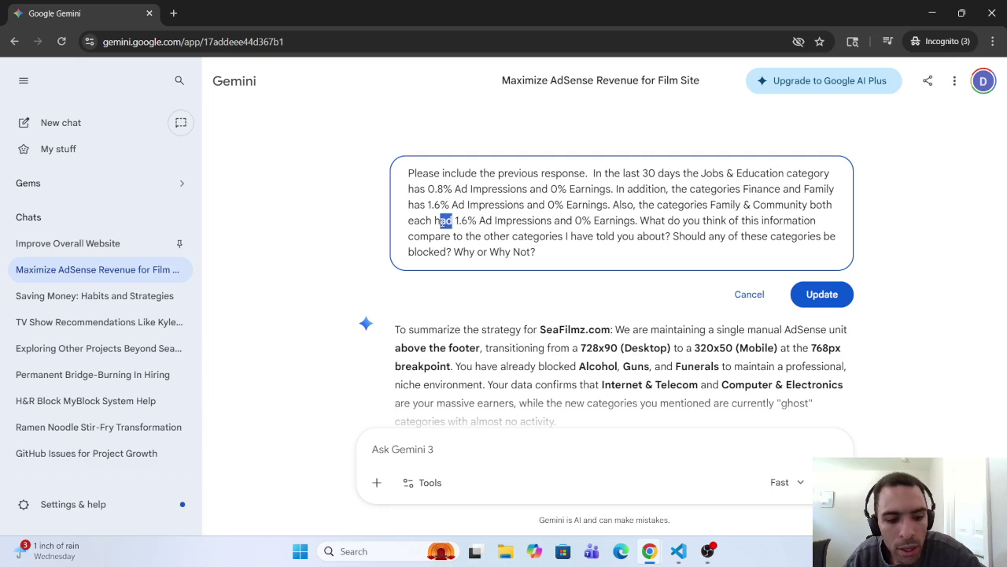
type("as")
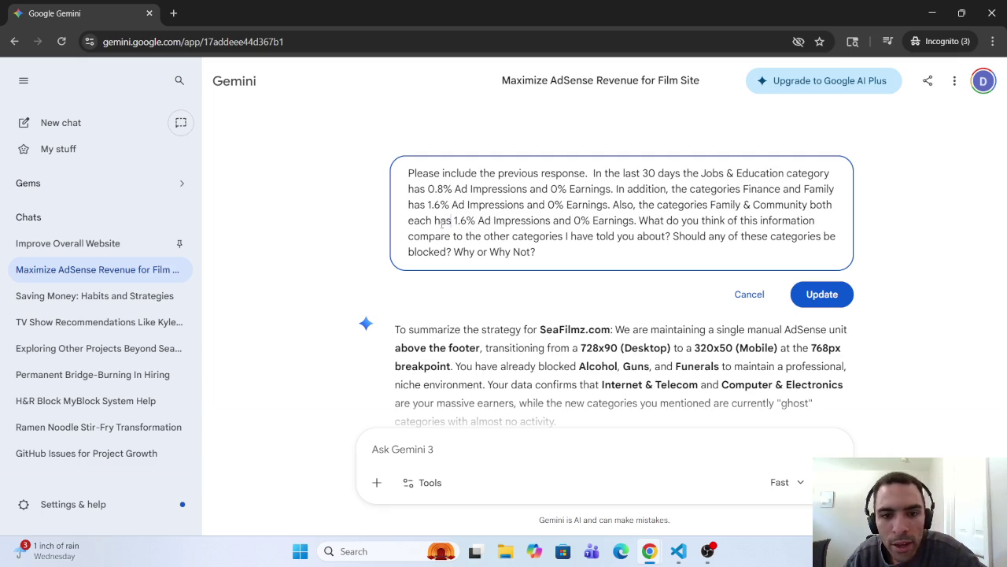
left_click_drag(434, 221, 408, 226)
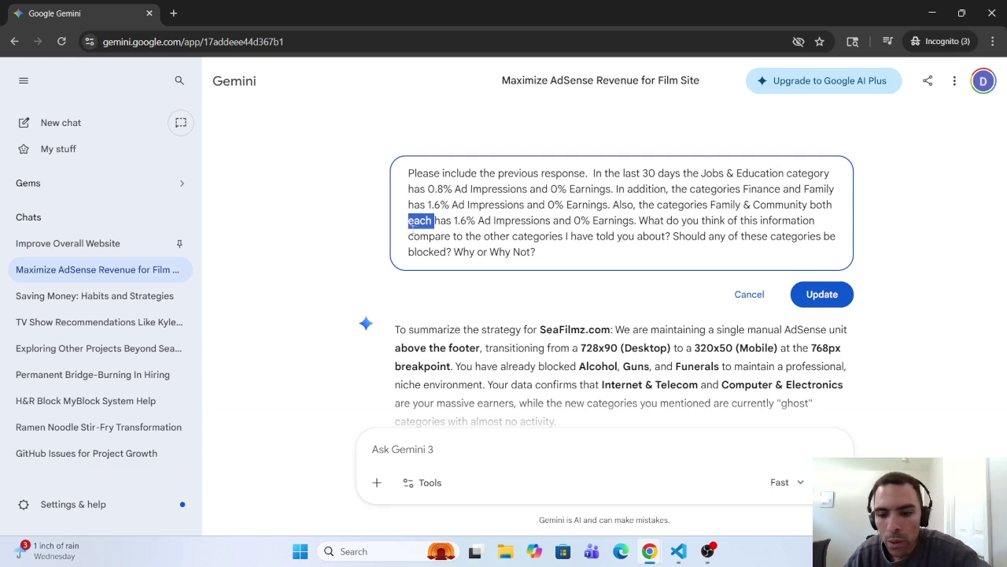
key("BackSpace")
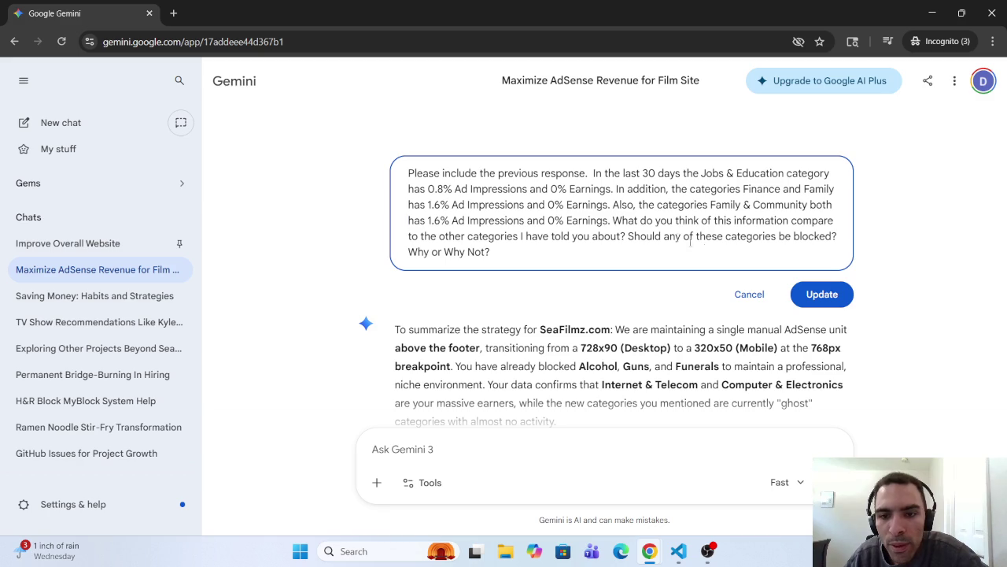
left_click(834, 295)
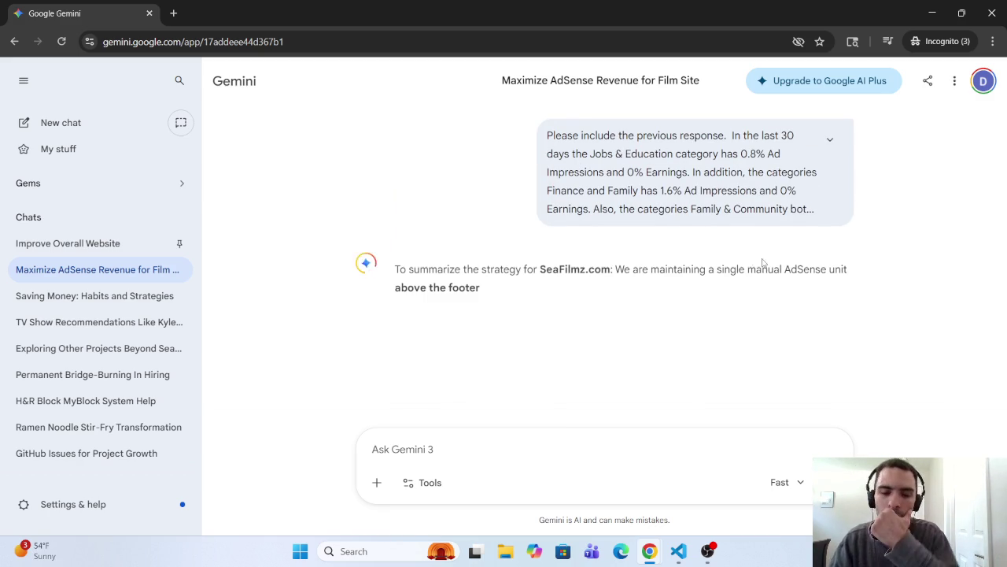
- Scroll Gemini's regenerated reply down to its 'Should you block these categories?' section
scroll(595, 324, "down", 2)
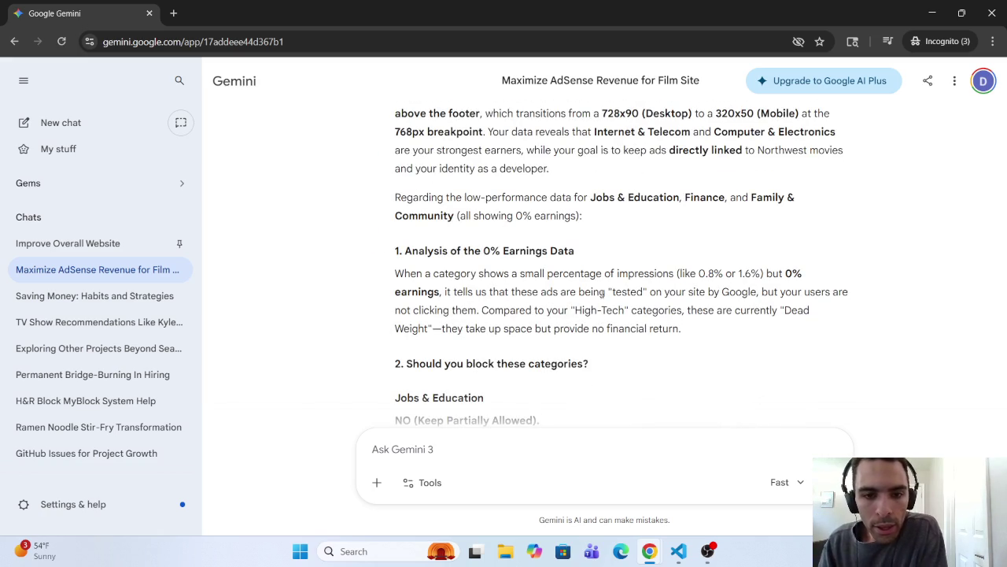
scroll(554, 287, "down", 2)
scroll(488, 340, "up", 3)
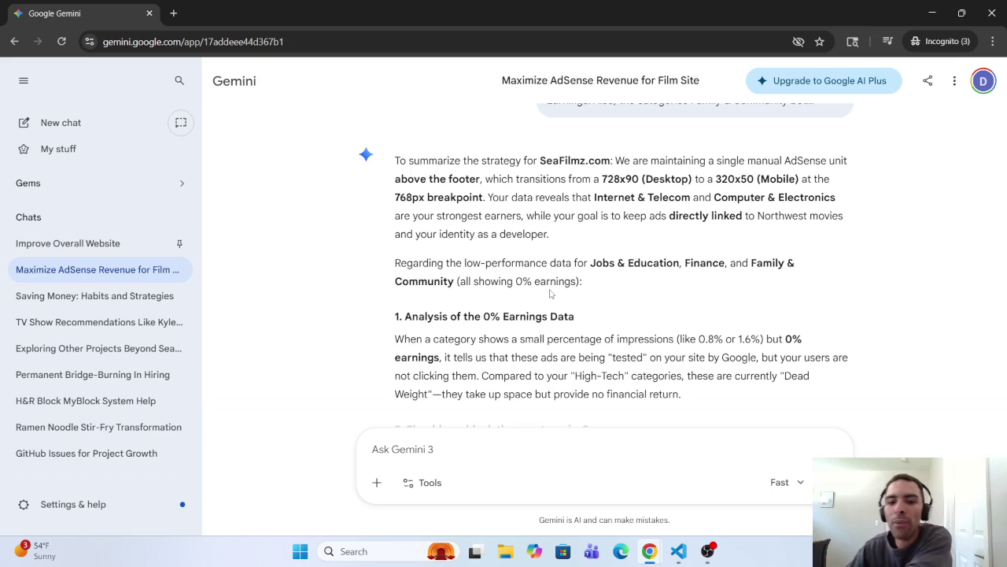
scroll(551, 307, "down", 3)
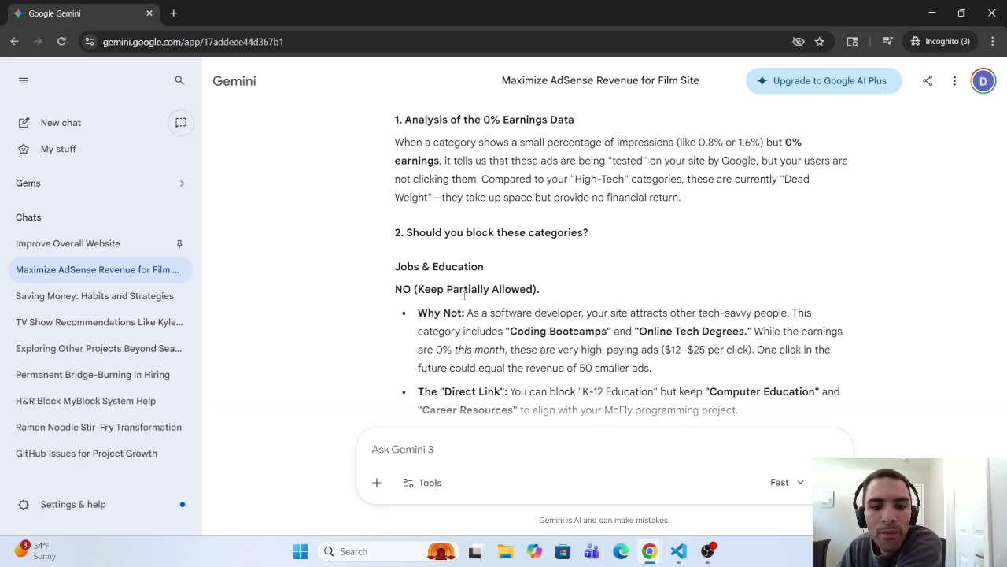
left_click_drag(447, 289, 521, 289)
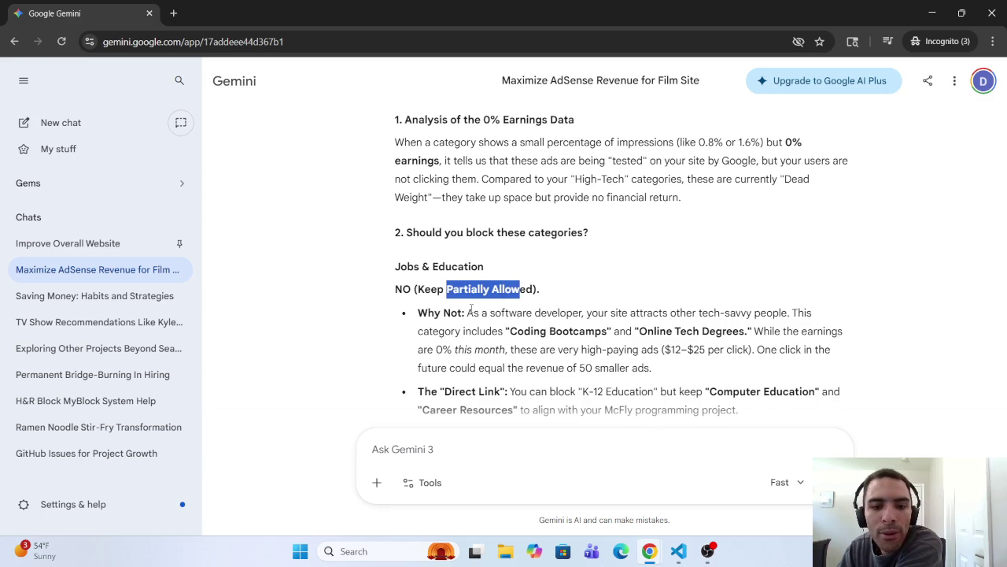
scroll(465, 309, "down", 3)
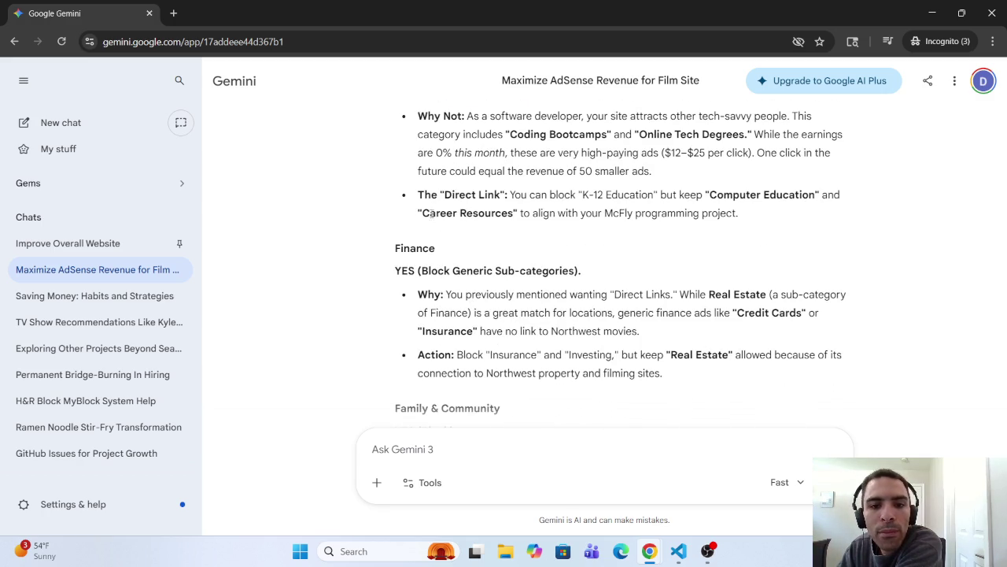
scroll(432, 200, "up", 1)
mouse_move(469, 183)
left_mouse_down()
mouse_move(668, 183)
mouse_move(666, 162)
mouse_move(692, 180)
mouse_move(778, 181)
mouse_move(690, 180)
mouse_move(429, 218)
mouse_move(480, 201)
mouse_move(744, 200)
mouse_move(755, 220)
mouse_move(752, 200)
mouse_move(796, 200)
mouse_move(585, 199)
mouse_move(450, 220)
mouse_move(857, 217)
mouse_move(462, 252)
mouse_move(469, 239)
mouse_move(641, 236)
left_mouse_up()
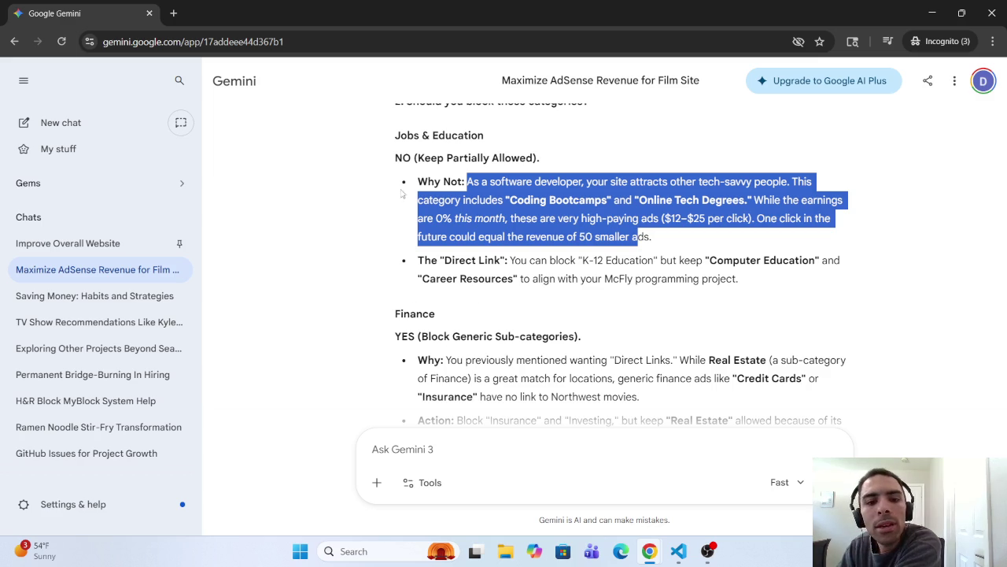
mouse_move(534, 268)
left_mouse_down()
mouse_move(830, 263)
mouse_move(463, 285)
mouse_move(740, 283)
mouse_move(679, 292)
left_mouse_up()
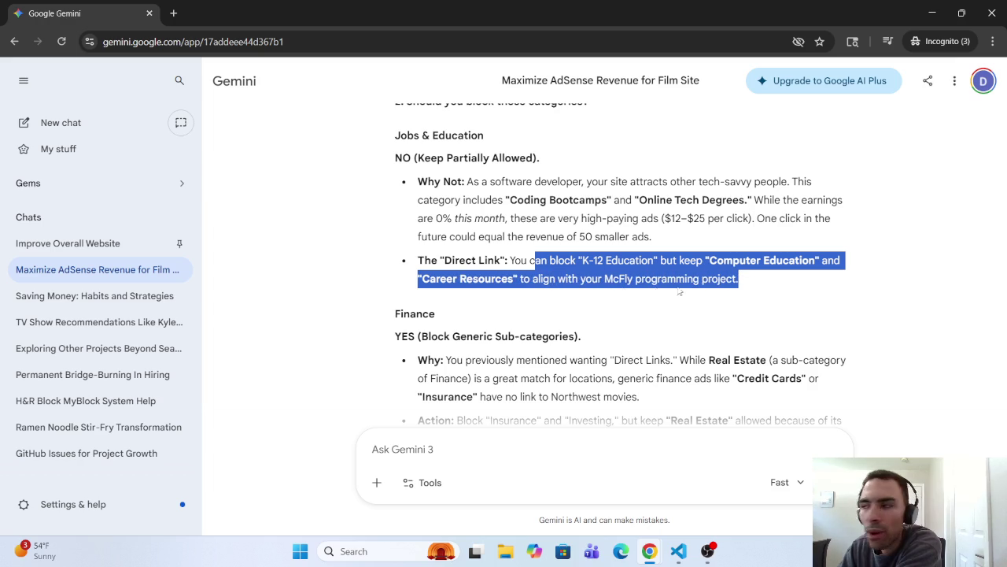
scroll(425, 299, "down", 2)
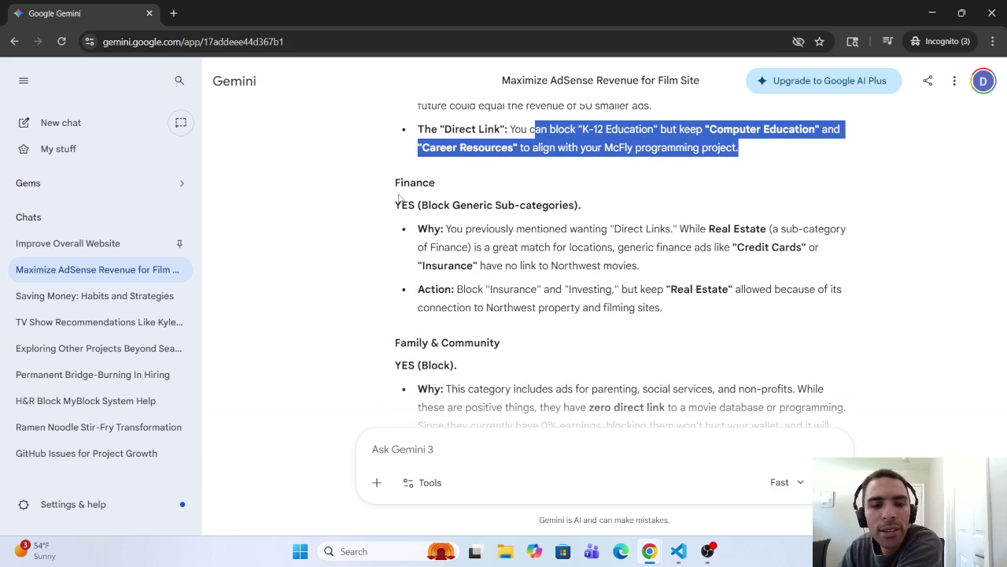
left_click_drag(394, 205, 583, 213)
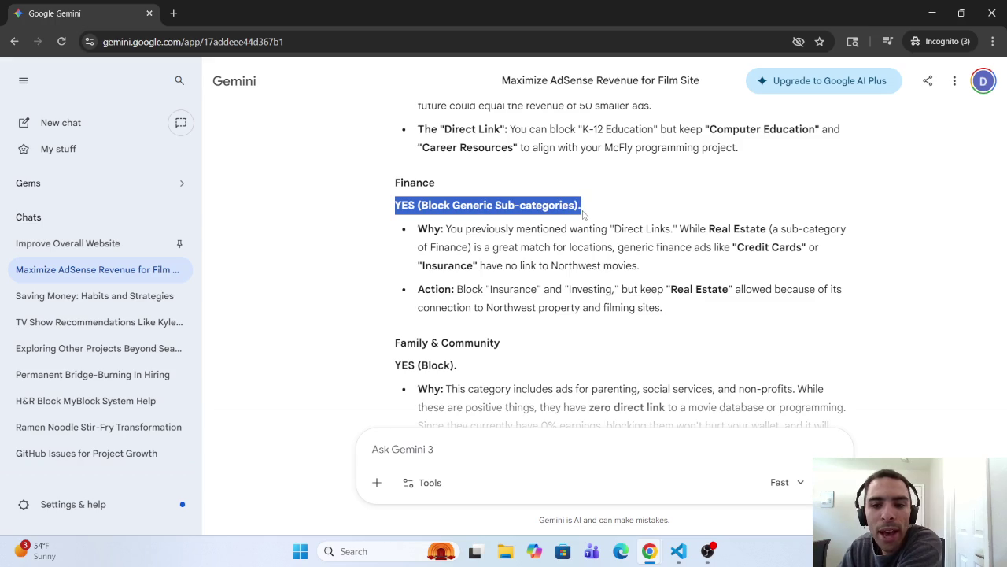
mouse_move(696, 230)
left_mouse_down()
mouse_move(784, 230)
mouse_move(776, 230)
left_mouse_up()
left_click(770, 228)
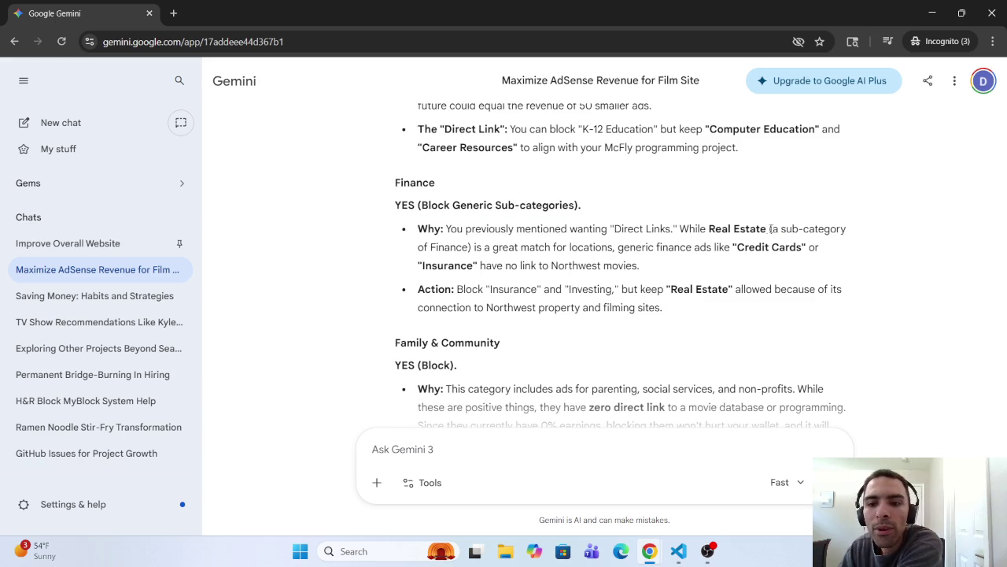
left_click_drag(482, 247, 578, 248)
scroll(572, 251, "down", 2)
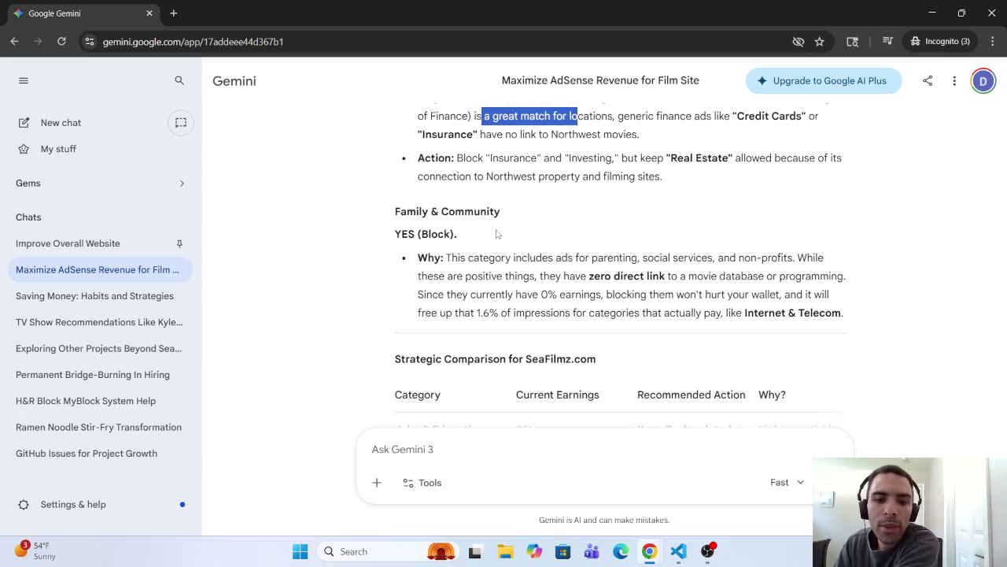
scroll(528, 299, "down", 4)
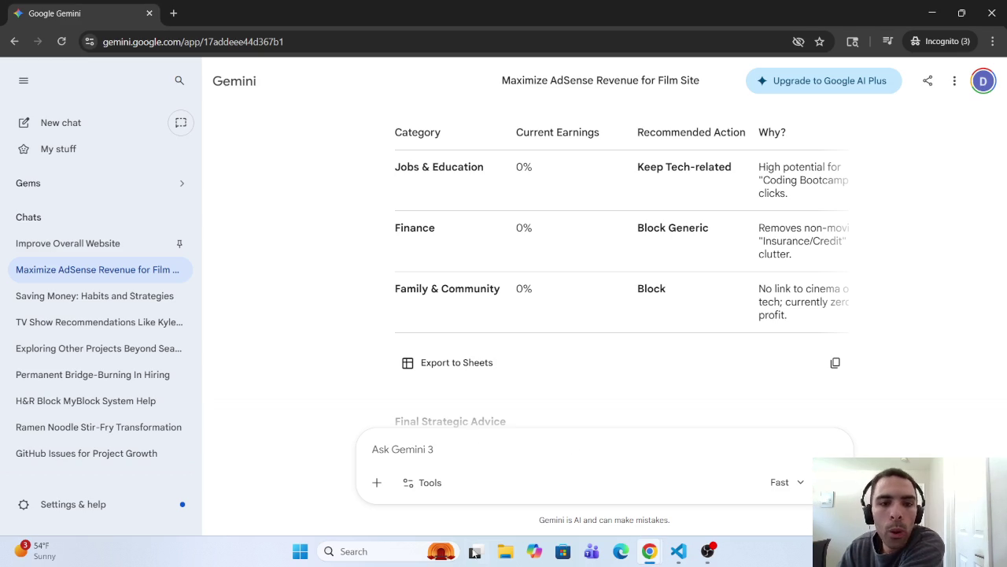
left_click(652, 555)
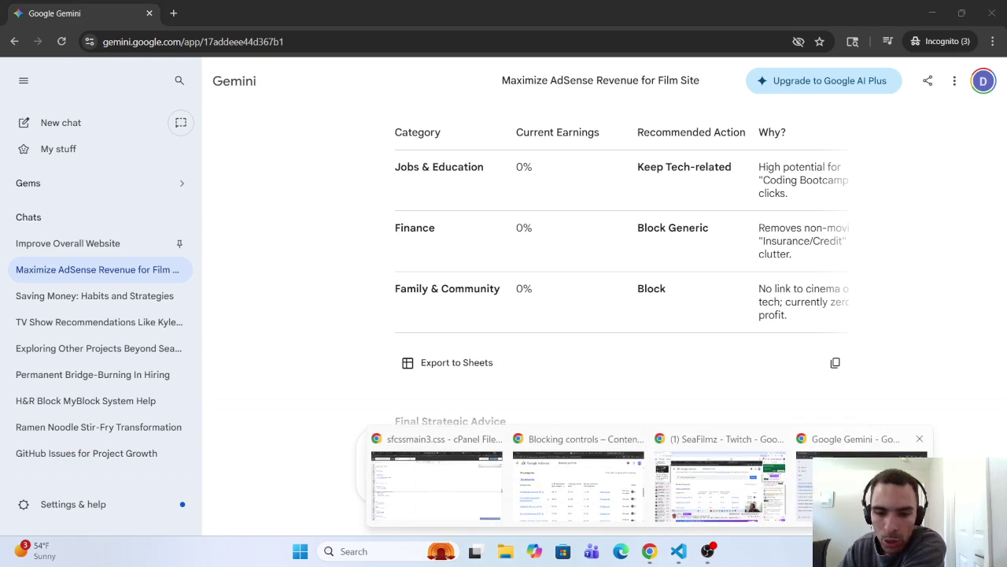
- Open Family & Community in Blocking controls and inspect its Social Issues & Advocacy sub-categories
left_click(582, 488)
scroll(259, 366, "down", 4)
scroll(236, 376, "down", 10)
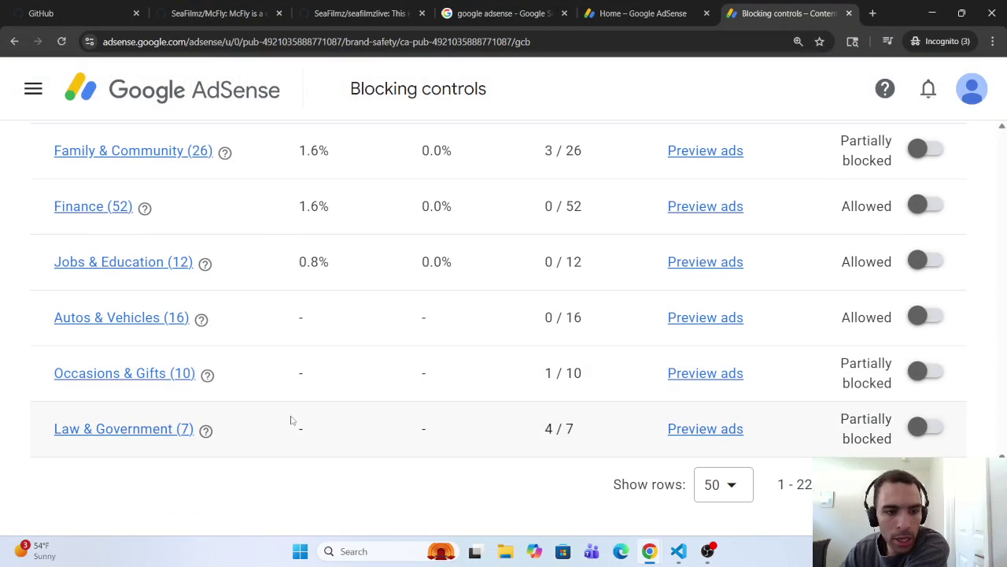
scroll(292, 419, "up", 1)
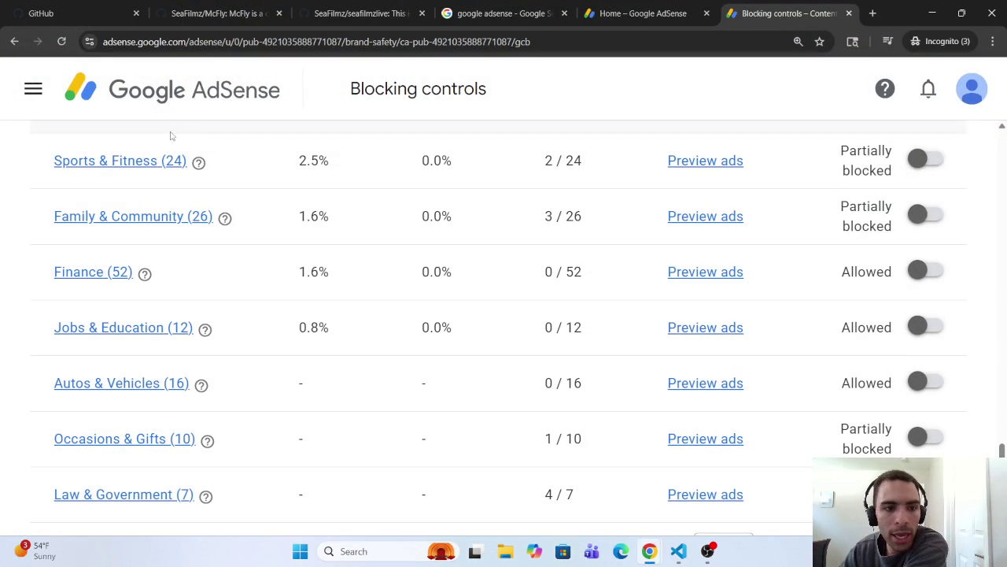
right_click(158, 219)
left_click(202, 273)
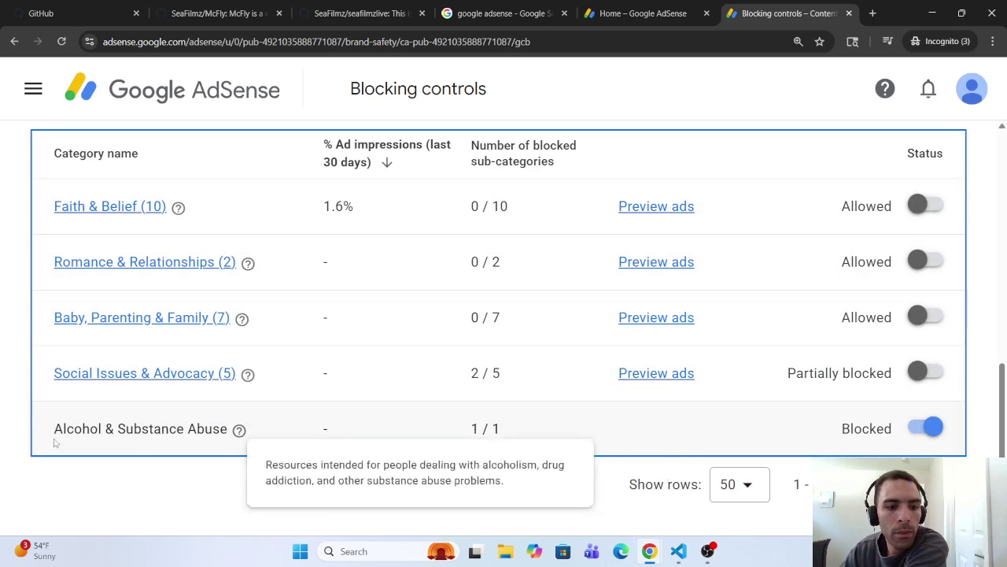
mouse_move(36, 438)
left_mouse_down()
mouse_move(230, 441)
mouse_move(227, 429)
left_mouse_up()
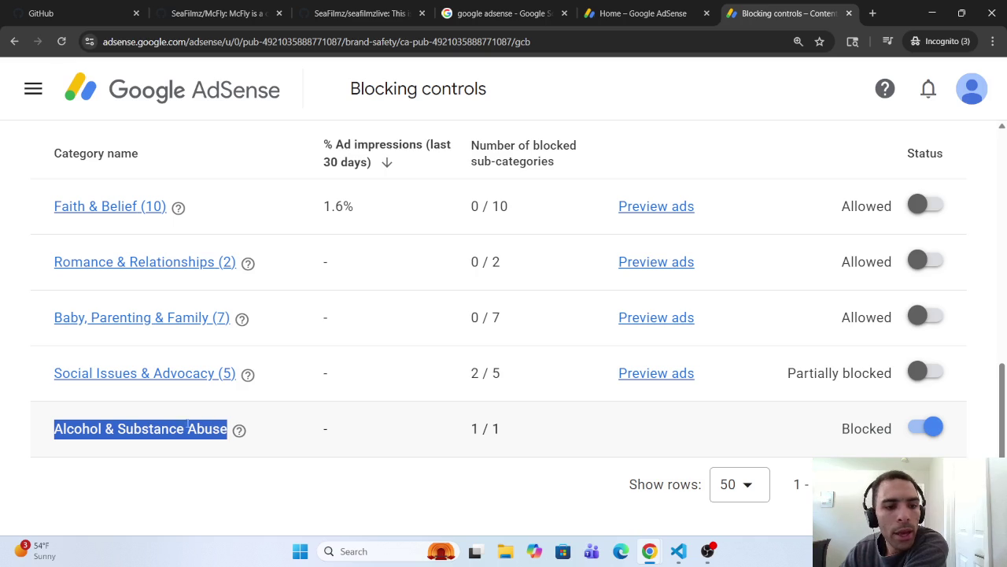
left_click(94, 373)
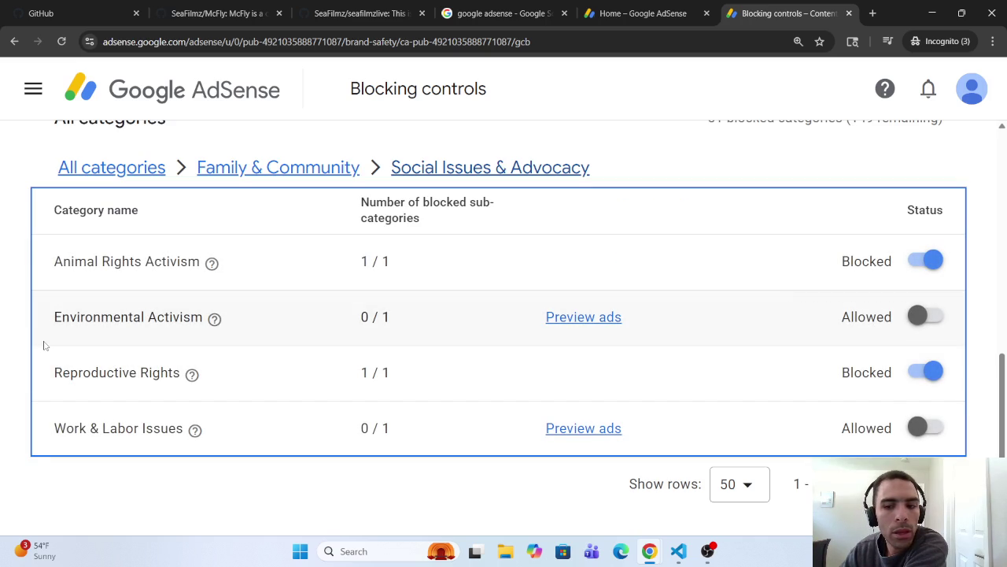
left_click(269, 175)
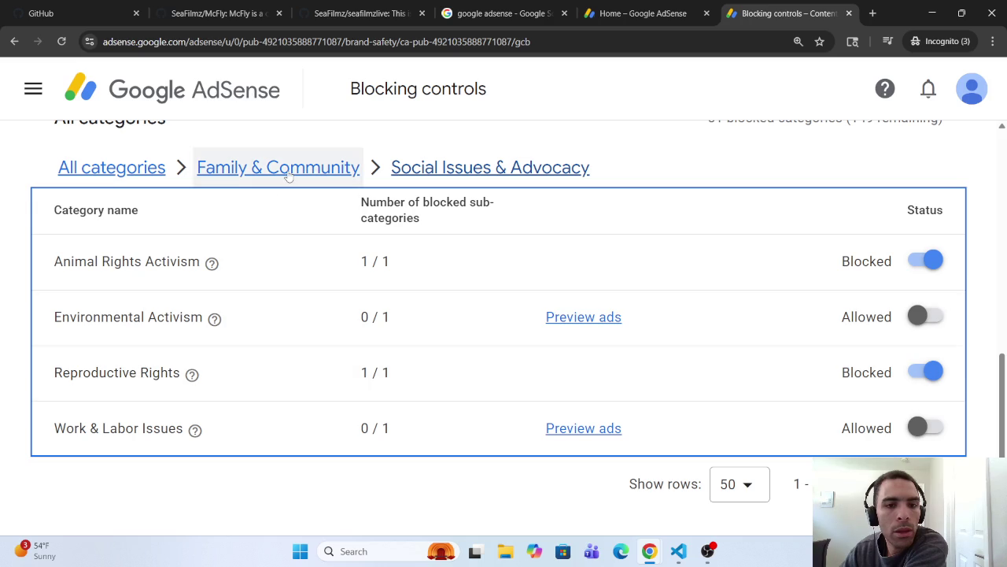
- Copy the 'Alcohol & Substance Abuse' category name, then return to the Blocking controls tab
scroll(226, 421, "down", 1)
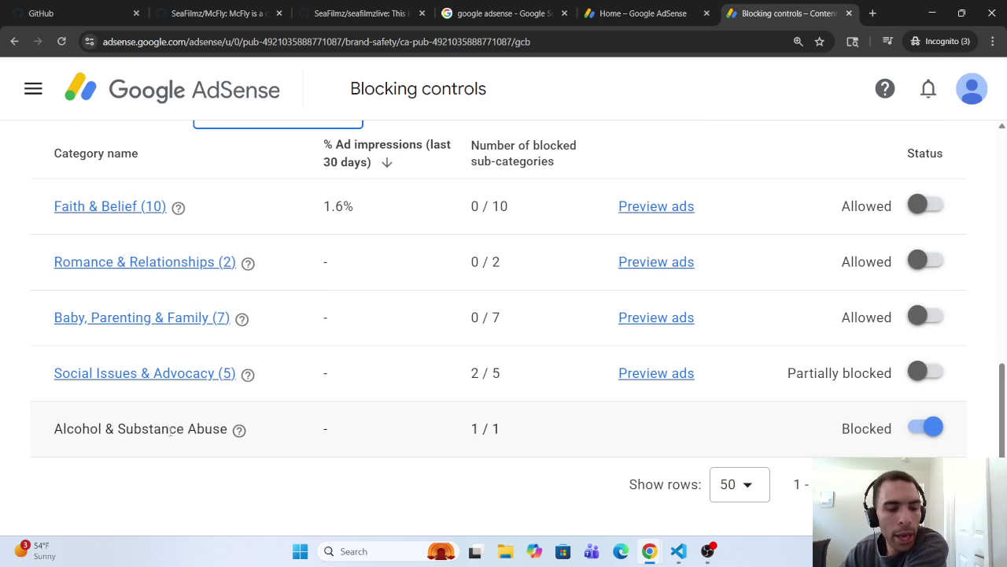
left_click(207, 429)
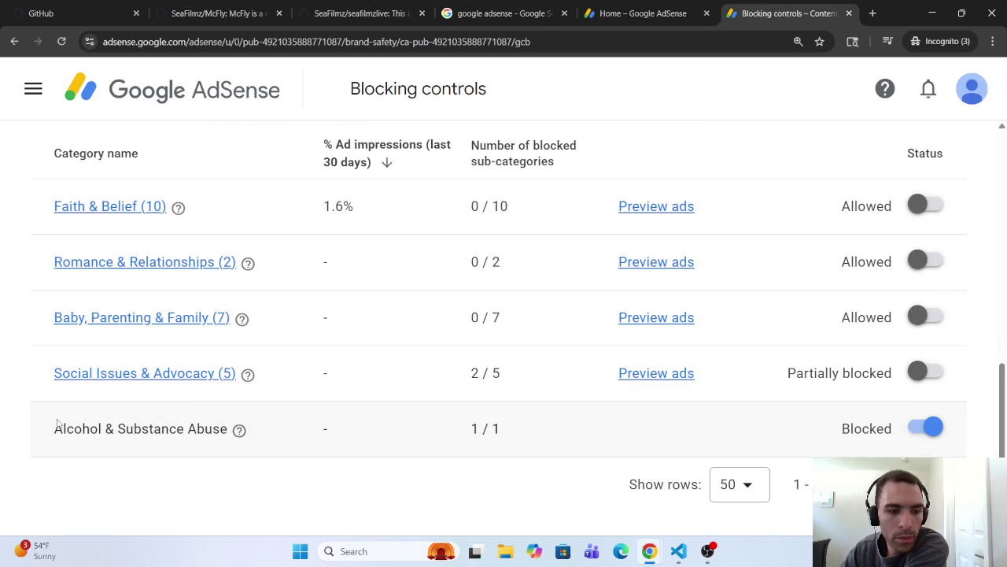
left_click_drag(52, 431, 227, 430)
right_click(218, 430)
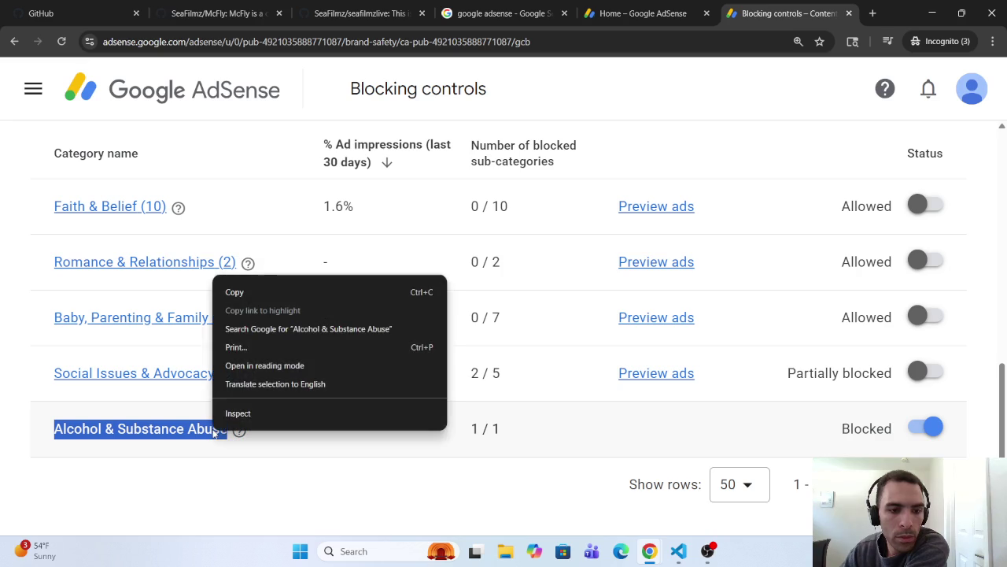
left_click(238, 288)
left_click(617, 4)
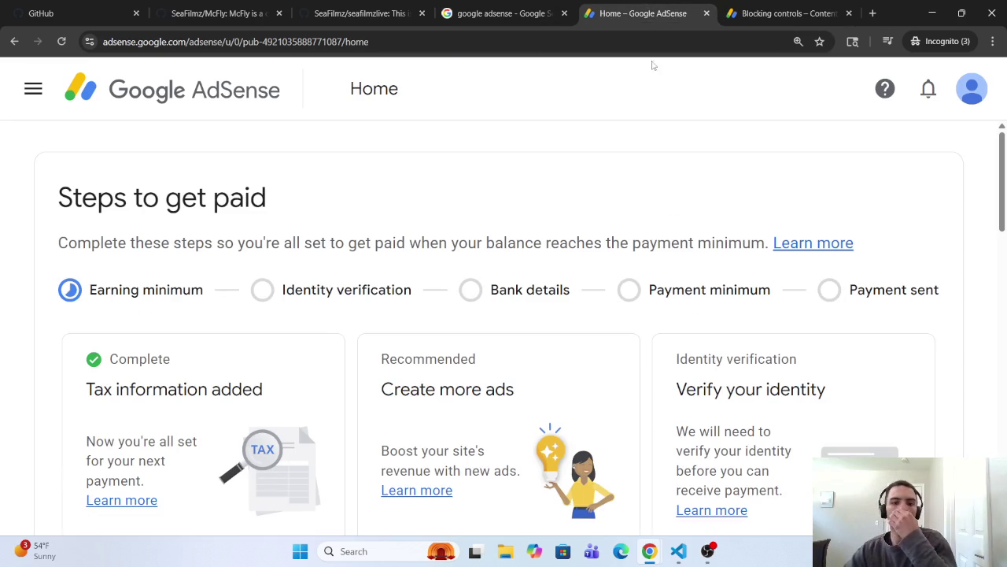
key("ctrl+Tab")
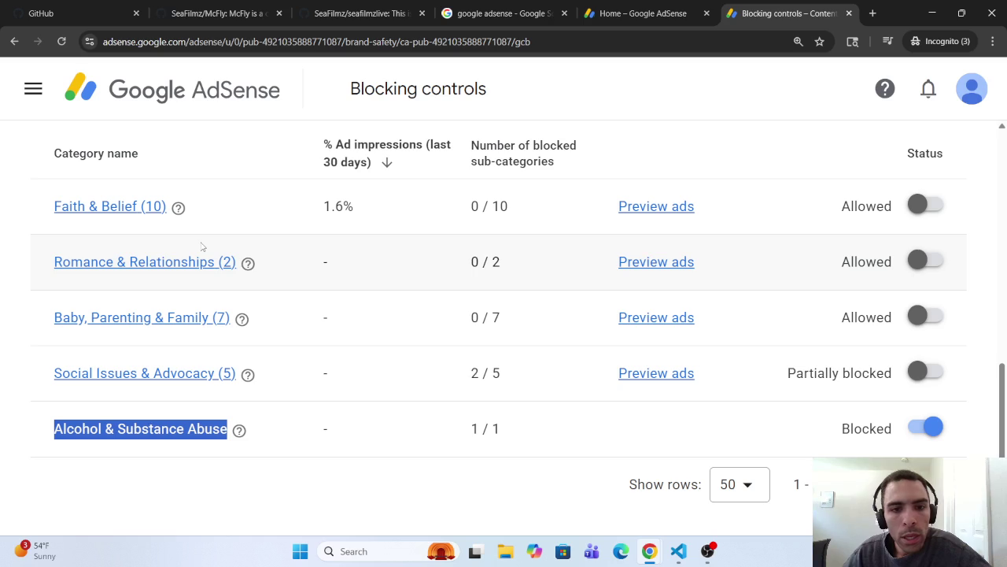
left_click(103, 206)
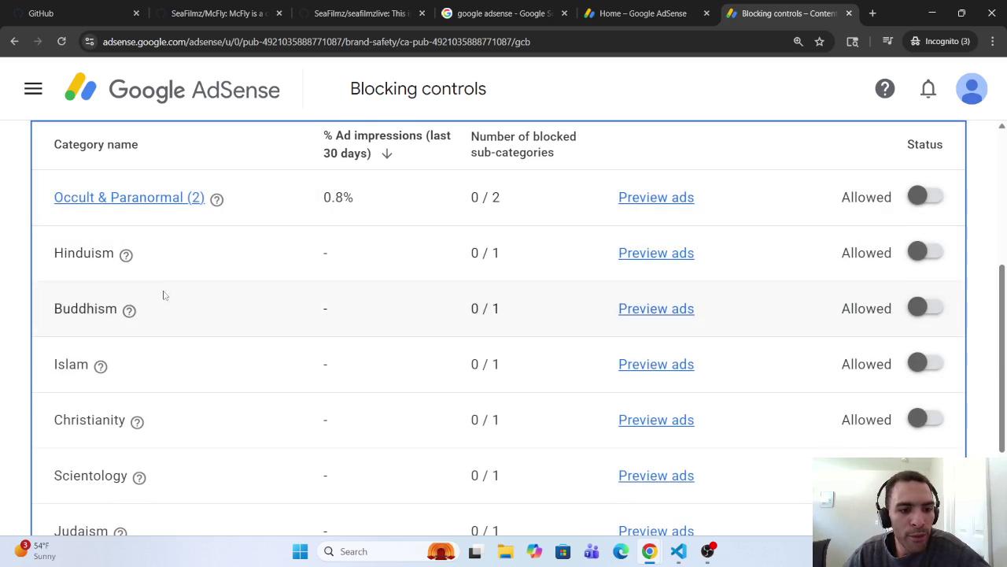
scroll(177, 449, "down", 2)
scroll(173, 431, "up", 3)
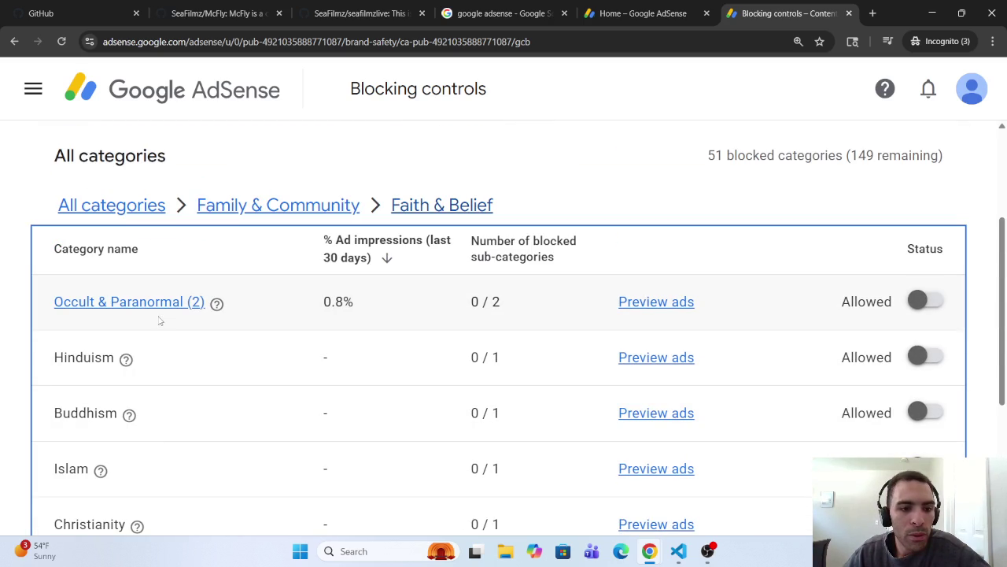
scroll(184, 371, "down", 3)
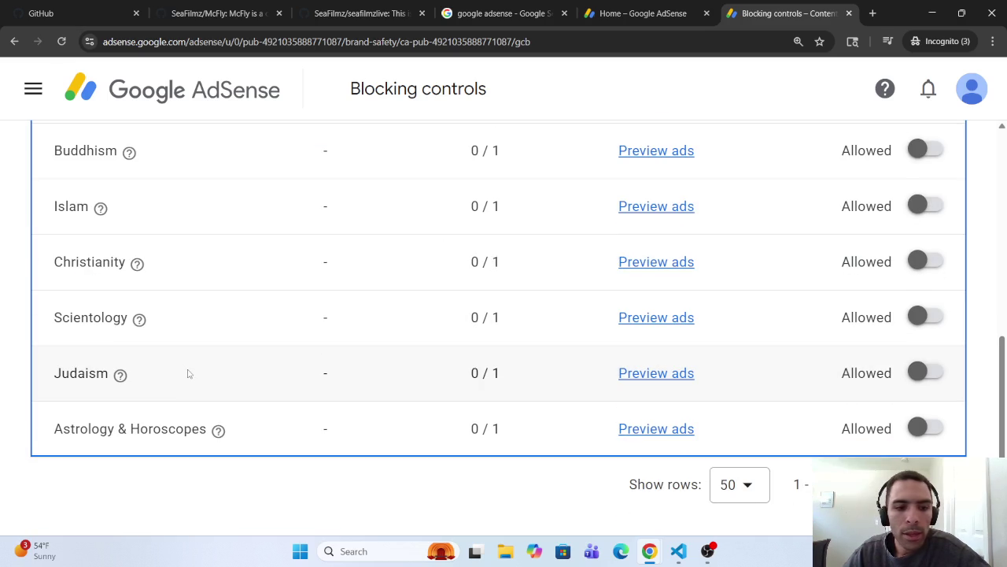
scroll(184, 371, "up", 4)
left_click(259, 271)
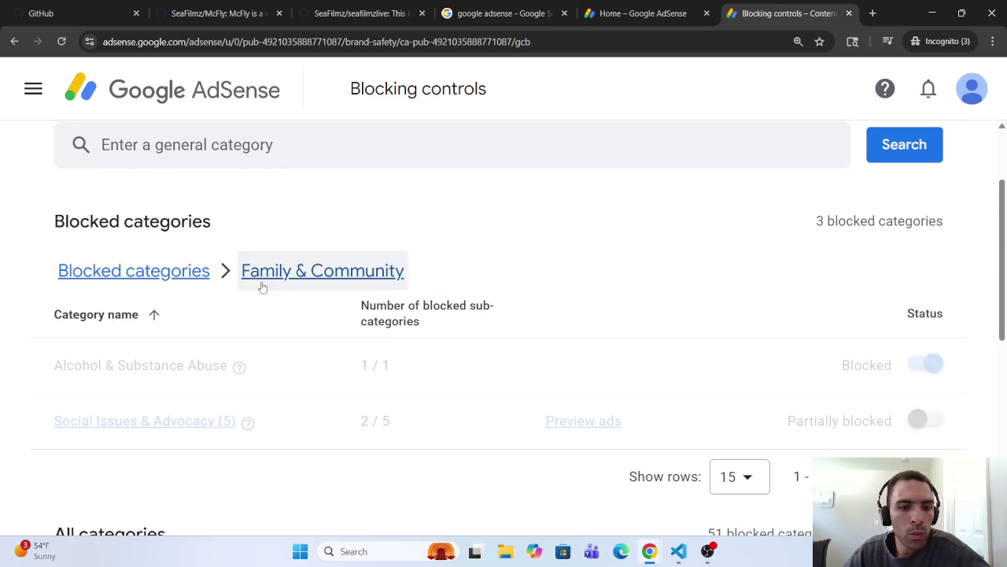
scroll(281, 401, "down", 4)
scroll(284, 408, "down", 2)
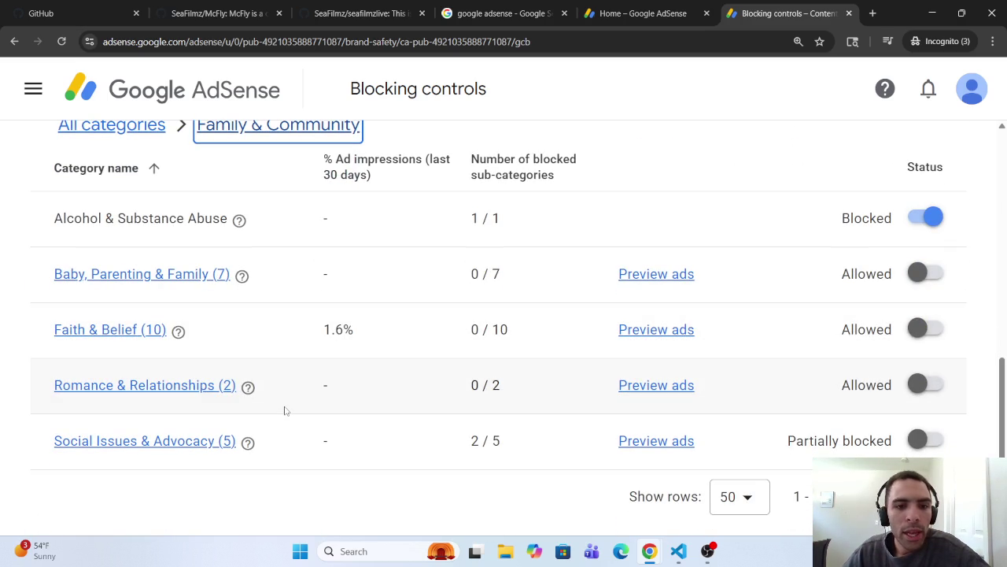
scroll(329, 351, "down", 1)
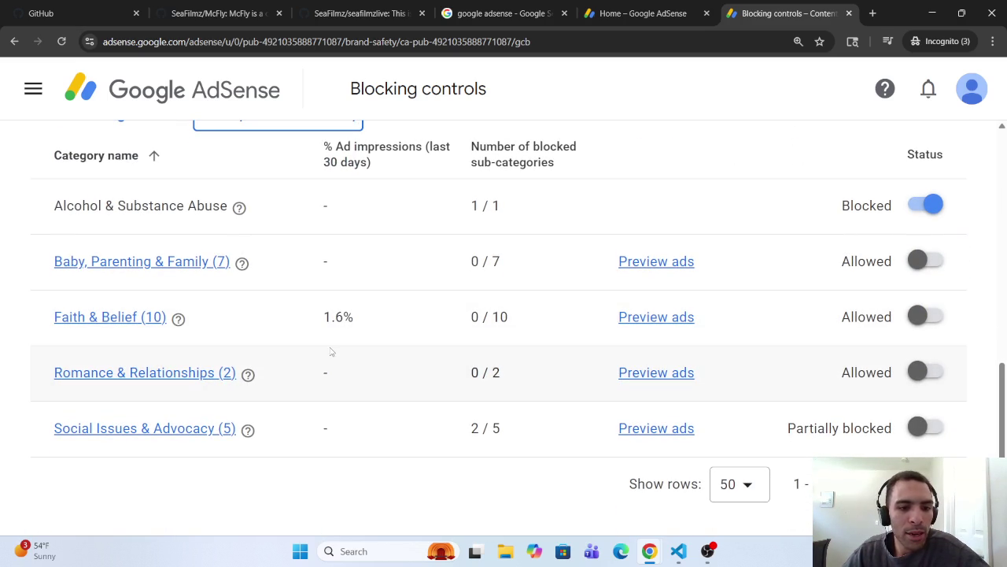
scroll(330, 350, "up", 1)
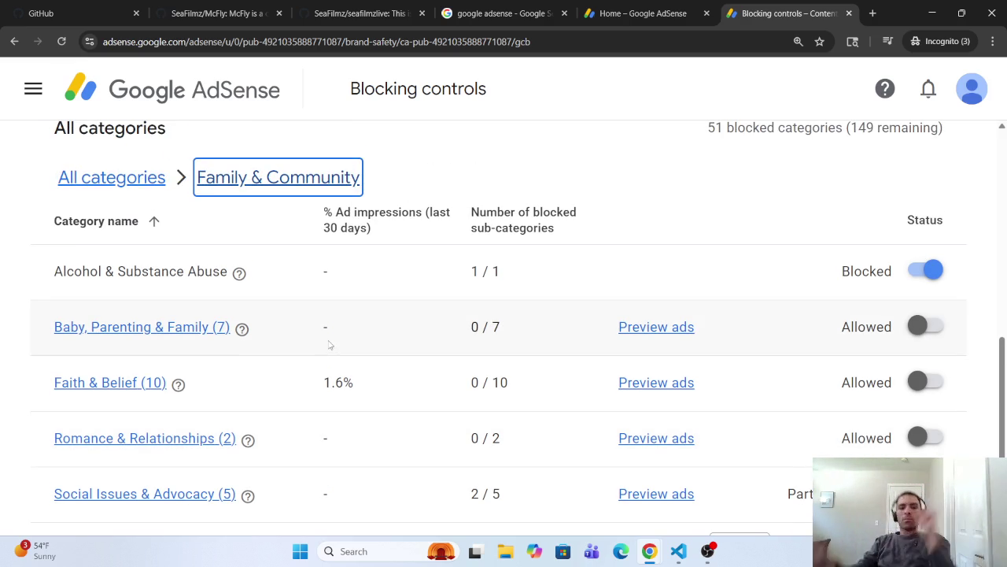
- Check the Social Issues & Advocacy sub-categories, then return to the Family & Community table
left_click(670, 5)
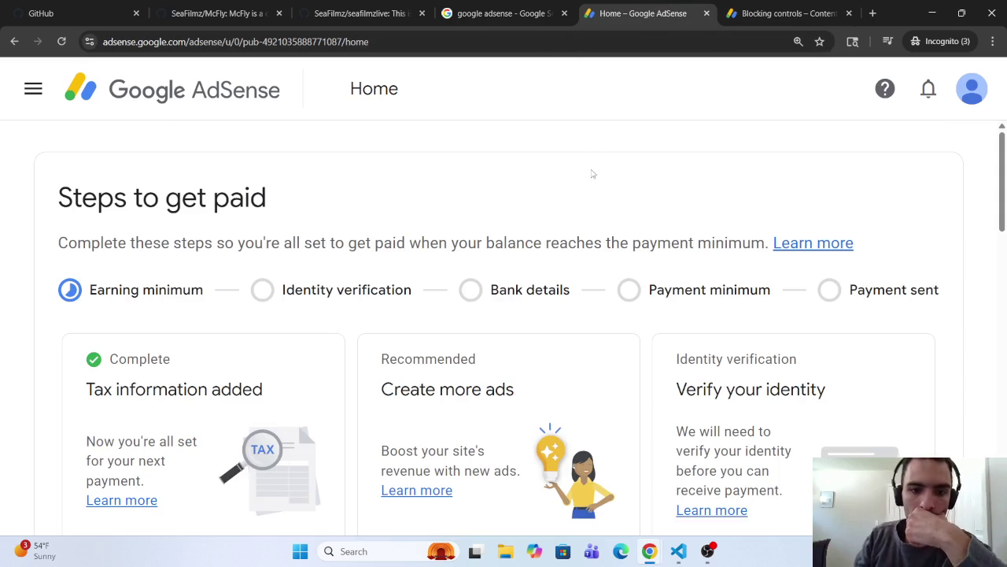
left_click(813, 7)
scroll(363, 336, "down", 1)
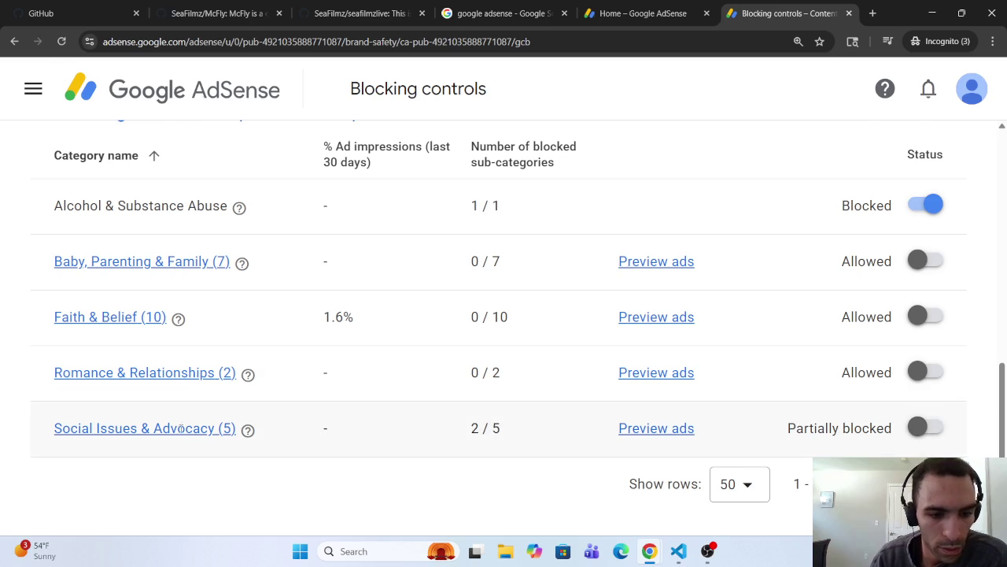
left_click(181, 428)
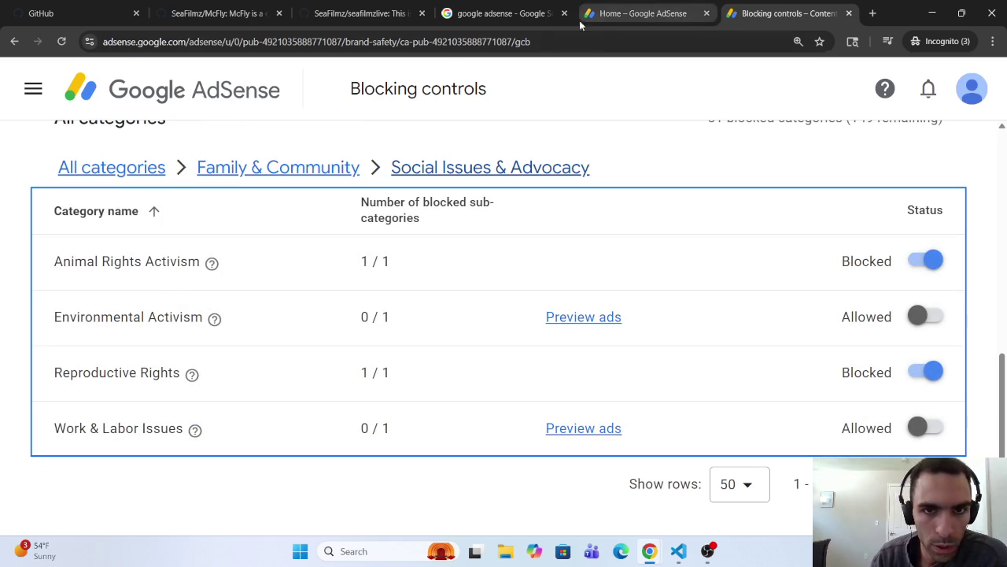
left_click(232, 168)
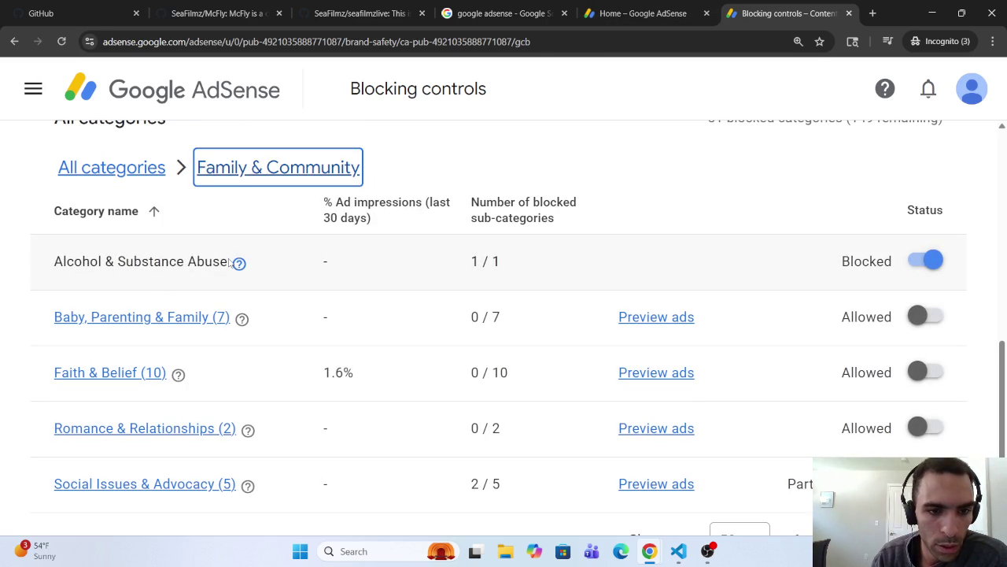
- Copy the 'Alcohol & Substance Abuse' category name from the Family & Community table
left_click(139, 264)
left_click_drag(53, 266, 227, 266)
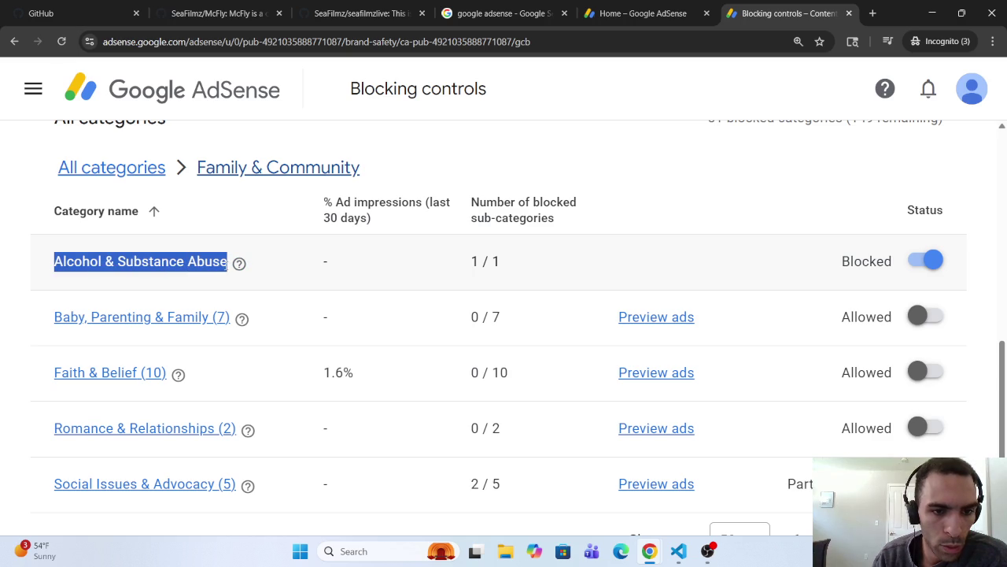
right_click(209, 263)
left_click(224, 280)
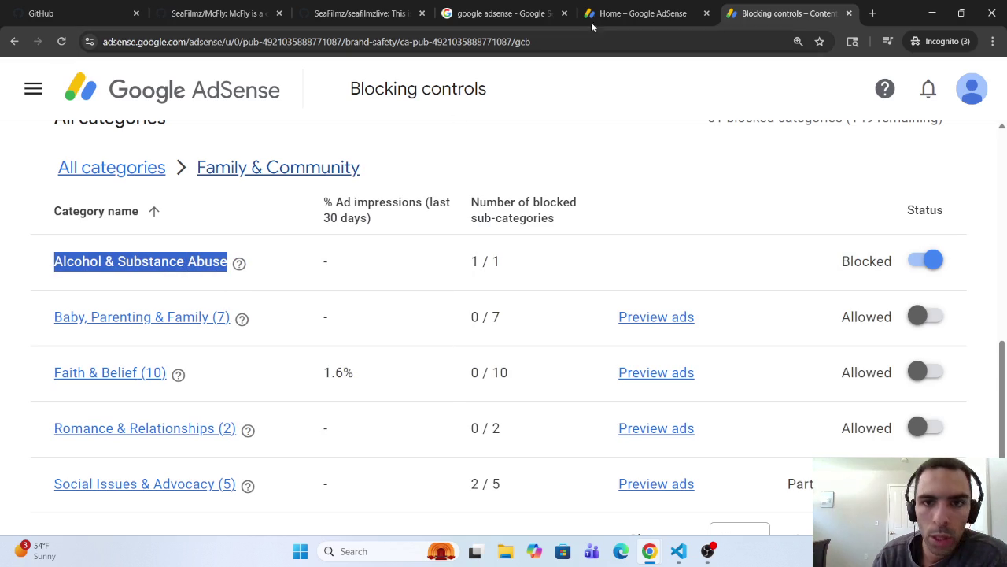
left_click(618, 6)
left_click(757, 13)
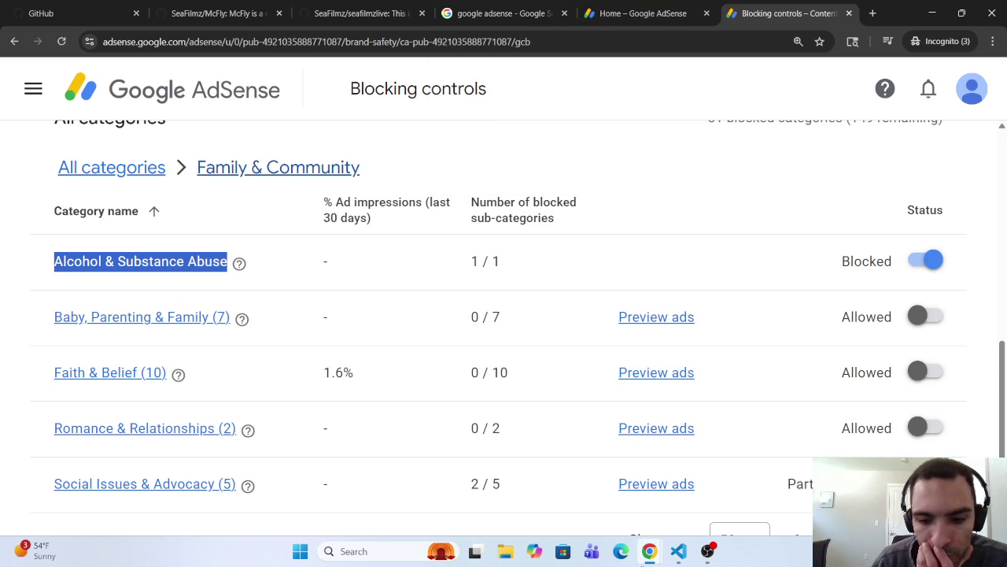
- Close the GitHub, SeaFilmz/McFly and SeaFilmz/seafilmzlive tabs
left_click(136, 14)
left_click(136, 14)
left_click(135, 13)
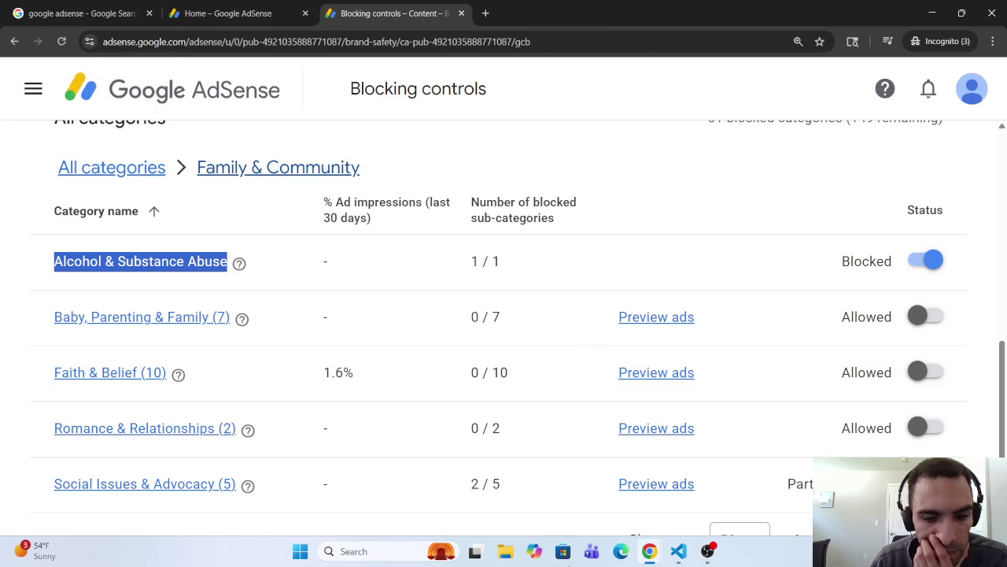
left_click(641, 558)
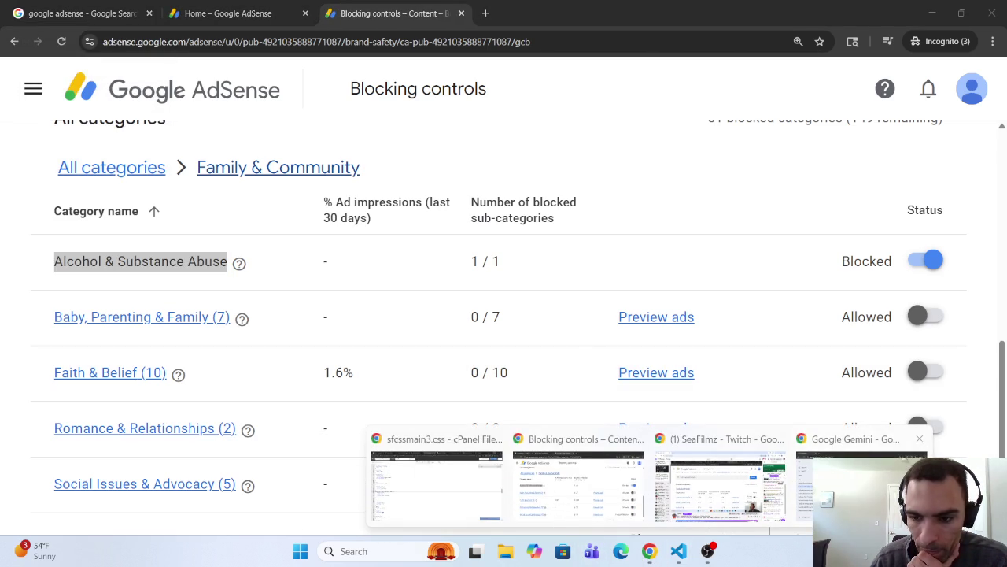
left_click(802, 496)
scroll(531, 406, "up", 2)
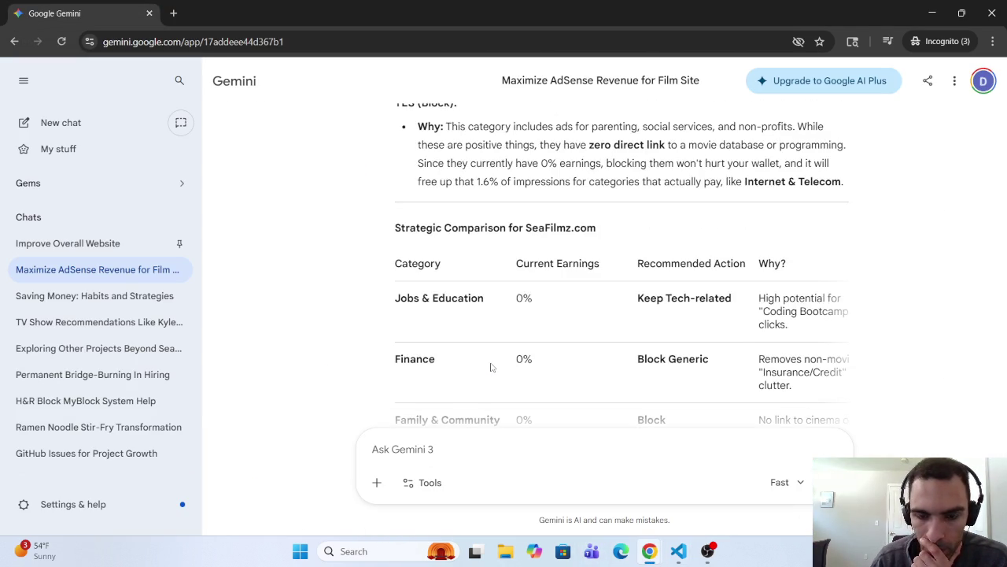
scroll(490, 366, "down", 2)
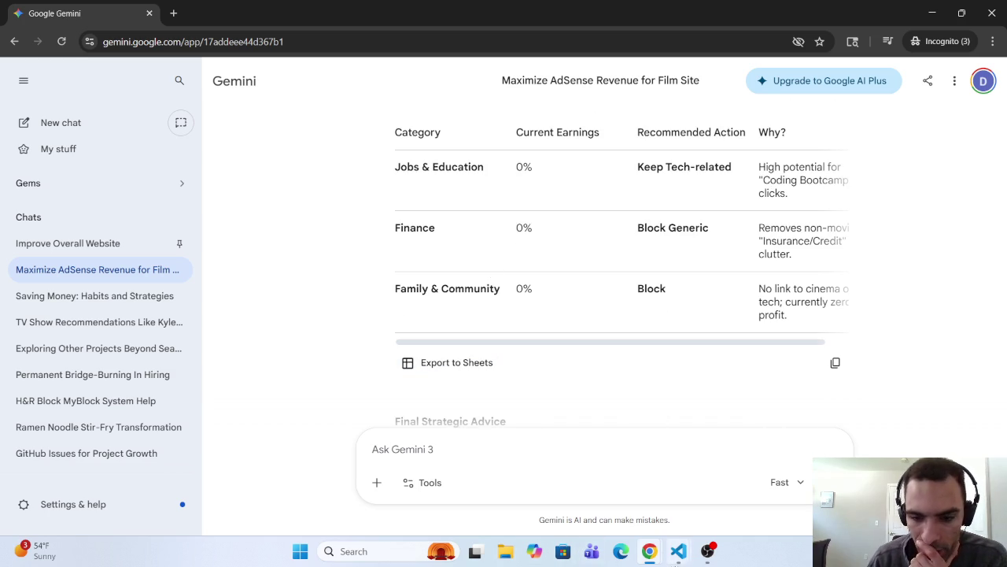
left_click(649, 551)
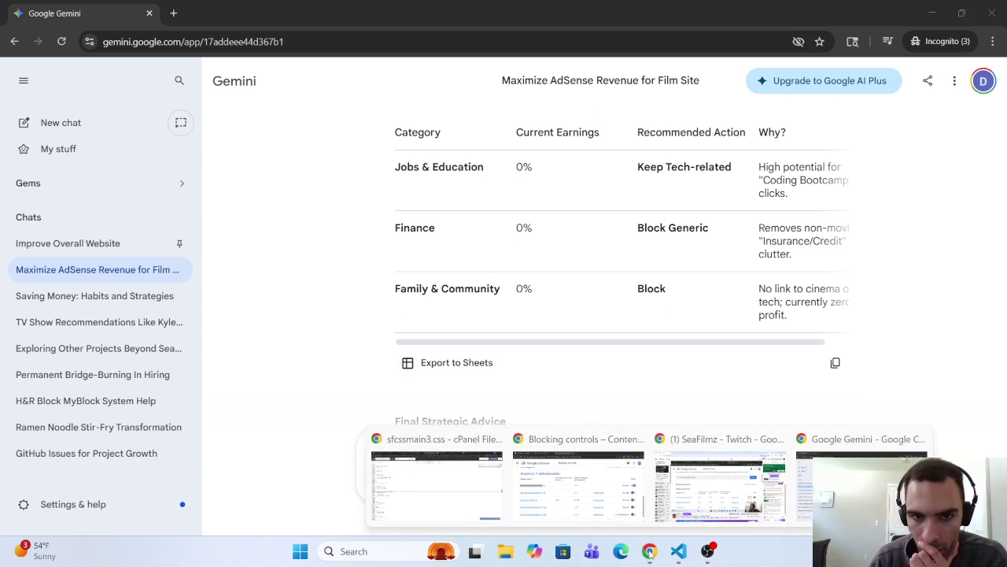
left_click(538, 492)
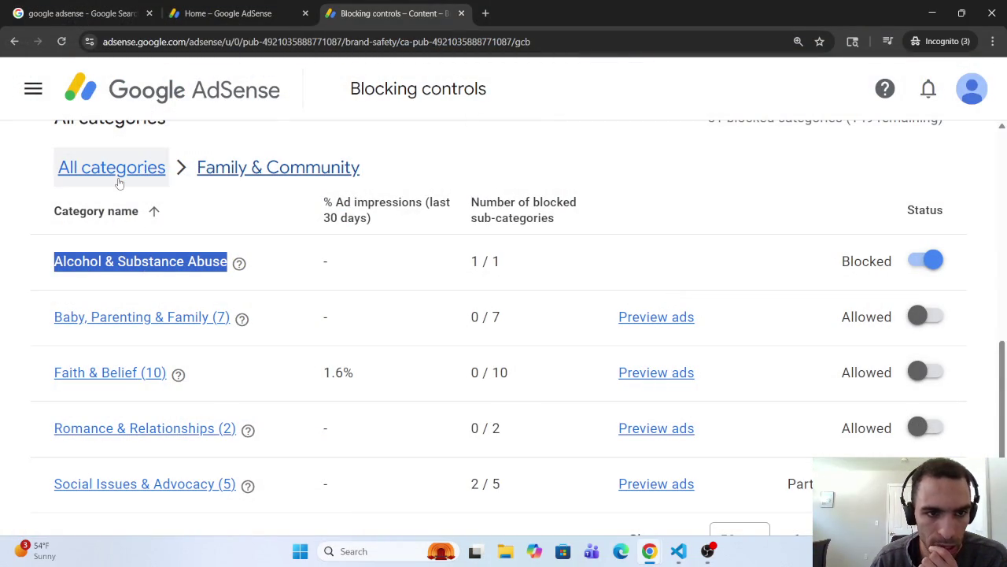
- Go to All categories, open Jobs & Education, then its Education & Training sub-categories
left_click(118, 173)
scroll(342, 480, "down", 15)
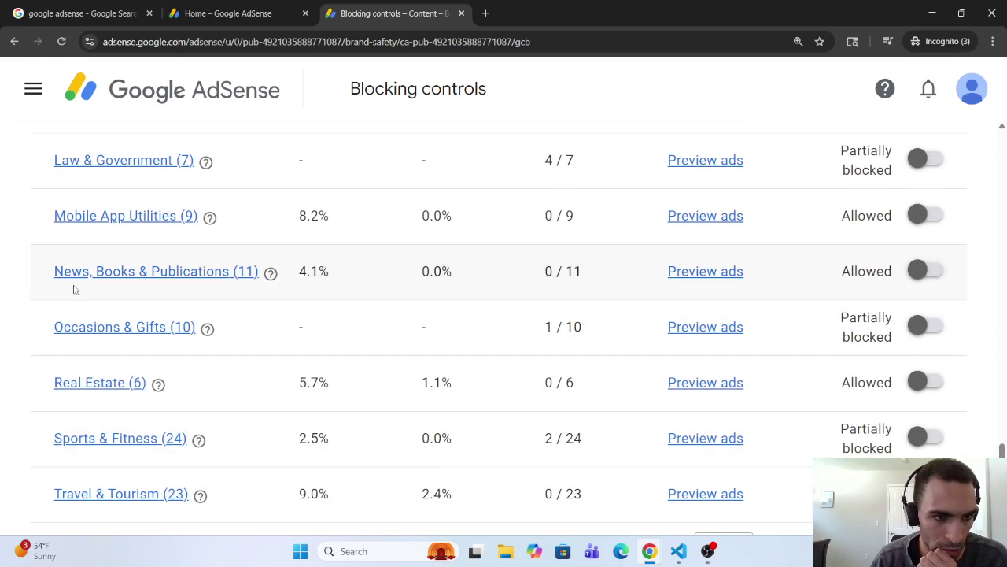
scroll(94, 315, "down", 1)
scroll(140, 346, "up", 5)
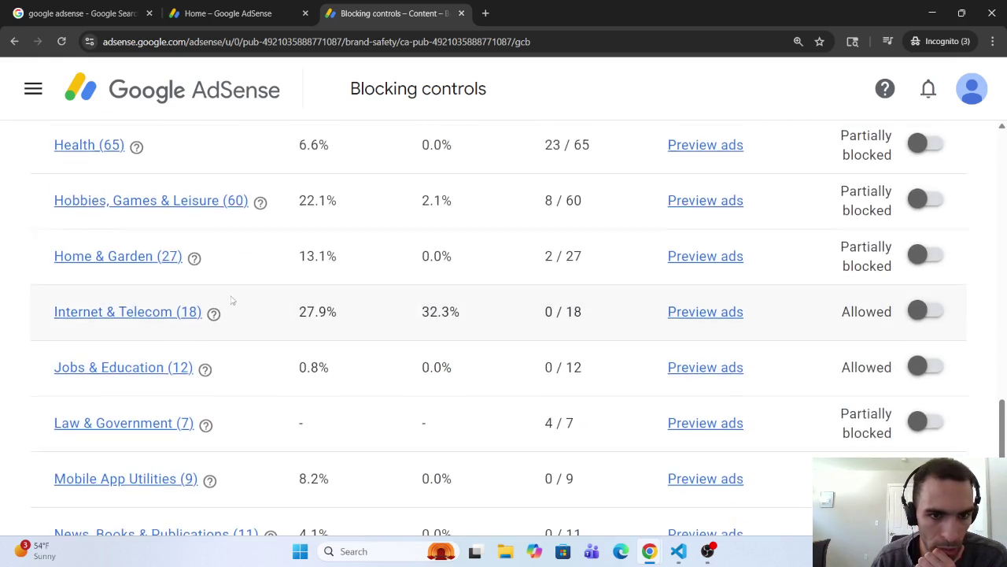
right_click(126, 437)
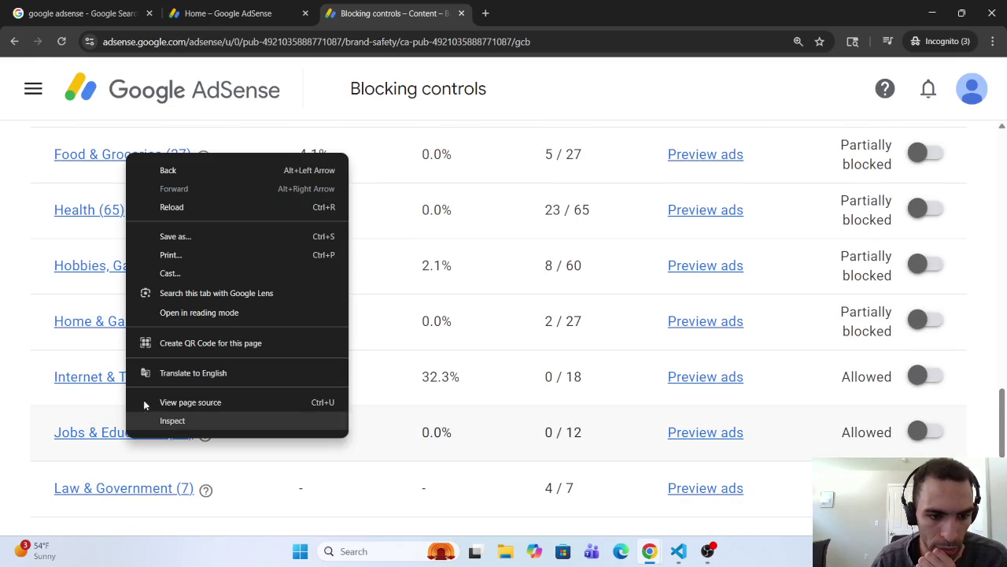
left_click(78, 442)
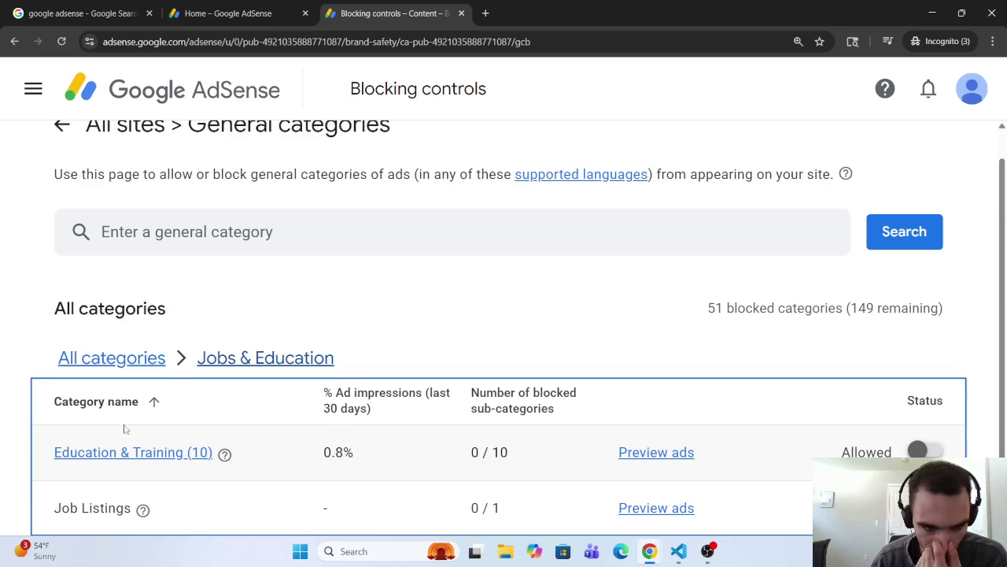
scroll(125, 437, "down", 1)
left_click(126, 373)
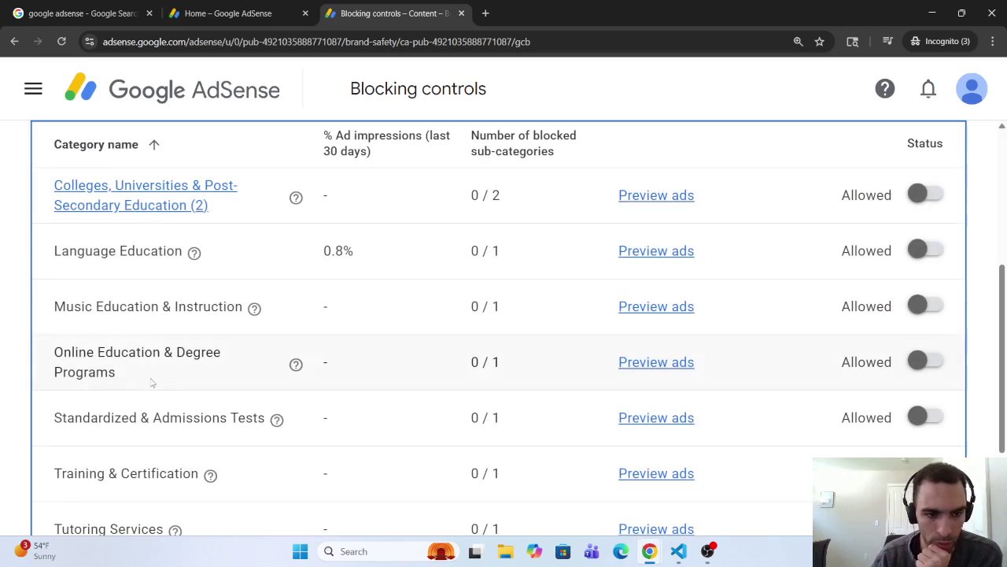
- Check the Colleges, Universities & Post-Secondary Education sub-categories, then return to Education & Training
left_click(207, 202)
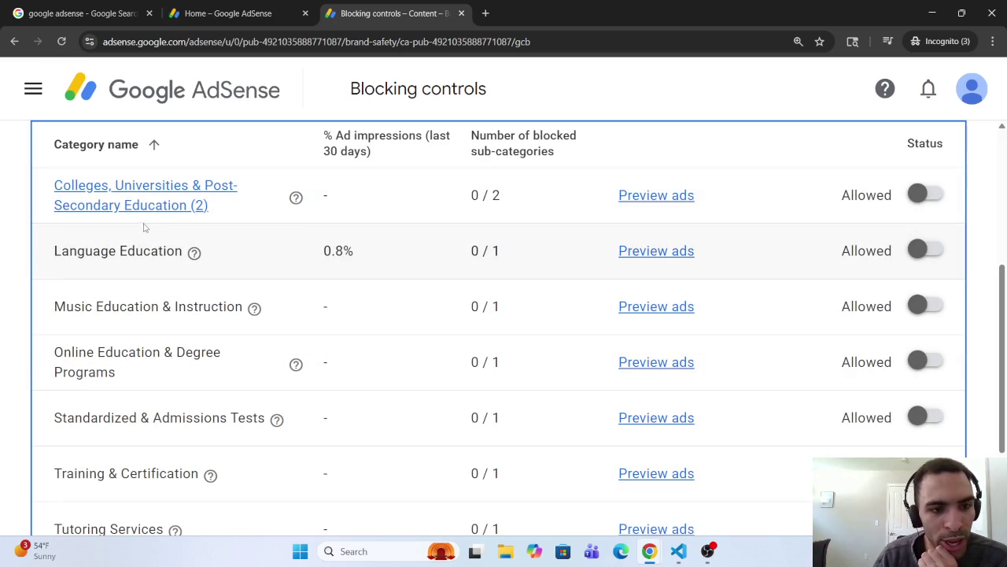
scroll(156, 323, "down", 1)
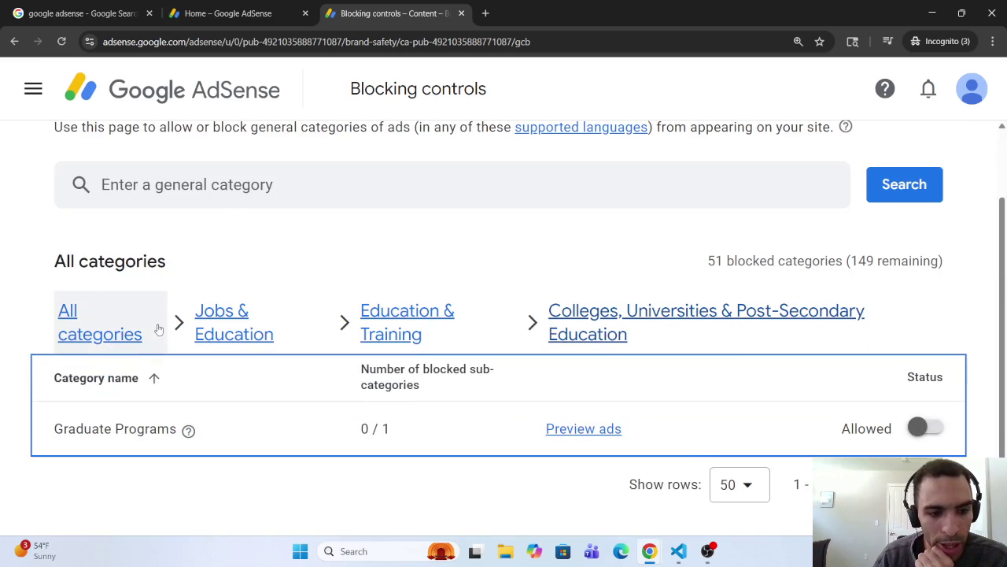
left_click(505, 305)
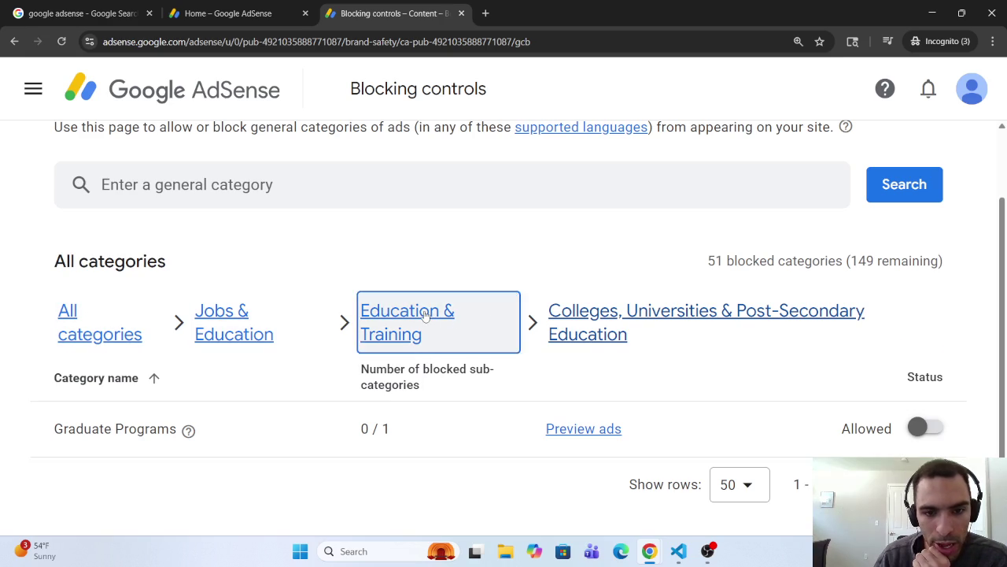
scroll(303, 342, "down", 2)
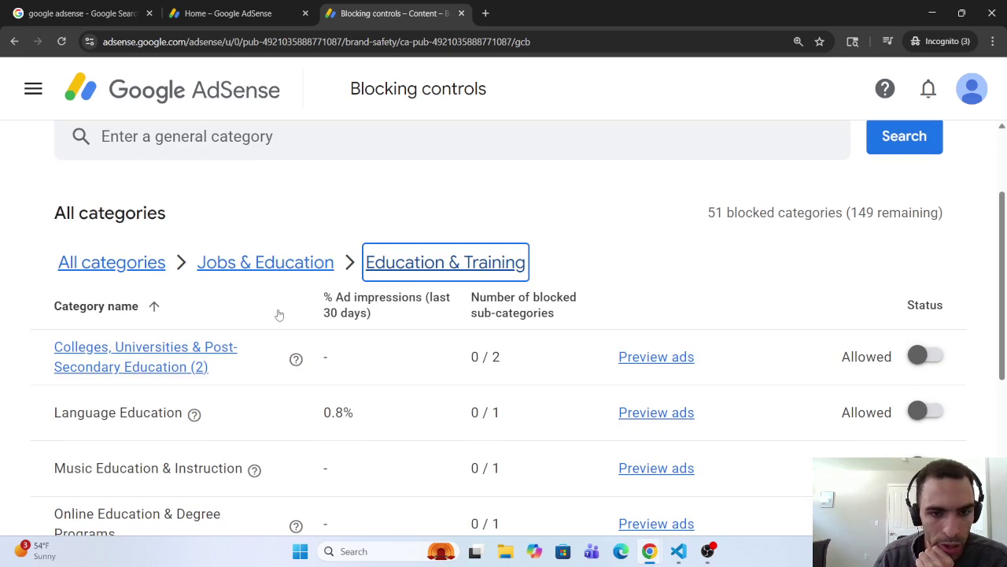
left_click(268, 266)
scroll(167, 453, "down", 2)
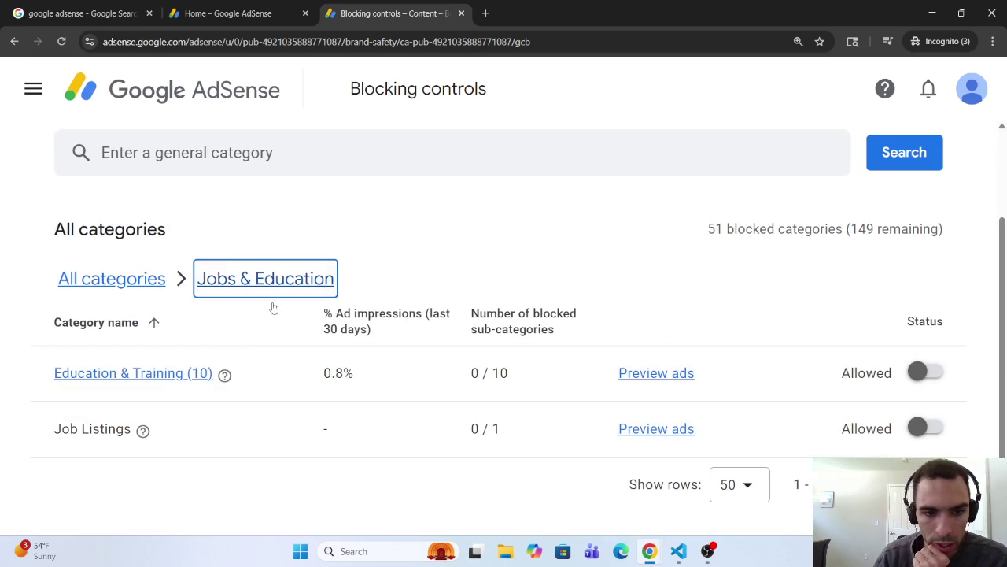
left_click(165, 373)
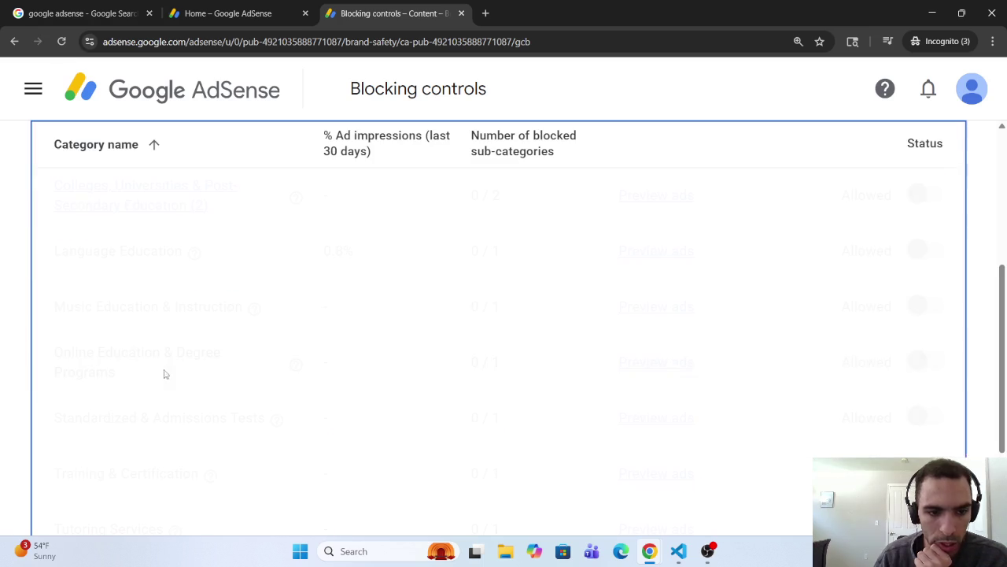
- Review the Education & Training sub-categories, 0 of 10 blocked, and return to Jobs & Education
scroll(178, 222, "down", 2)
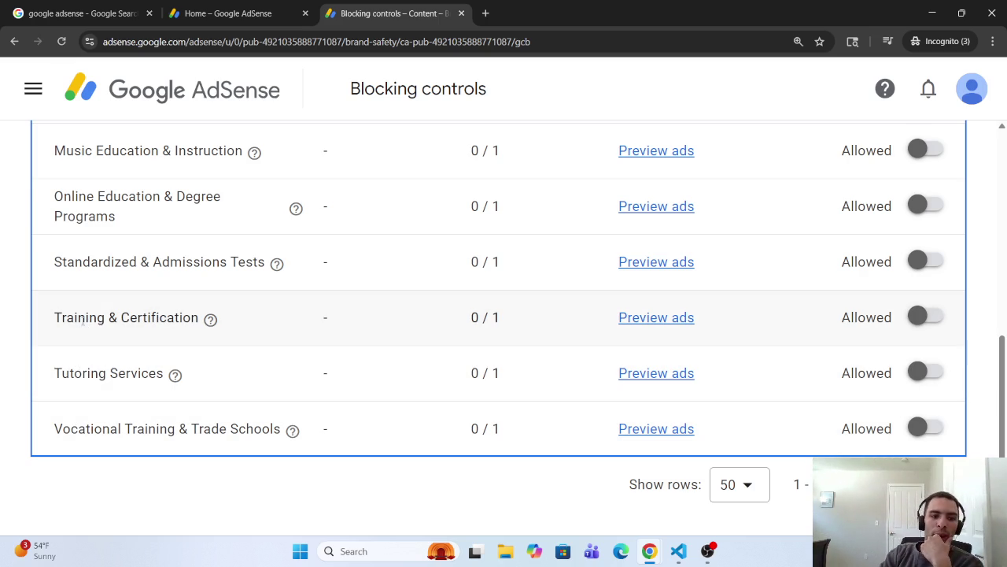
scroll(137, 310, "up", 1)
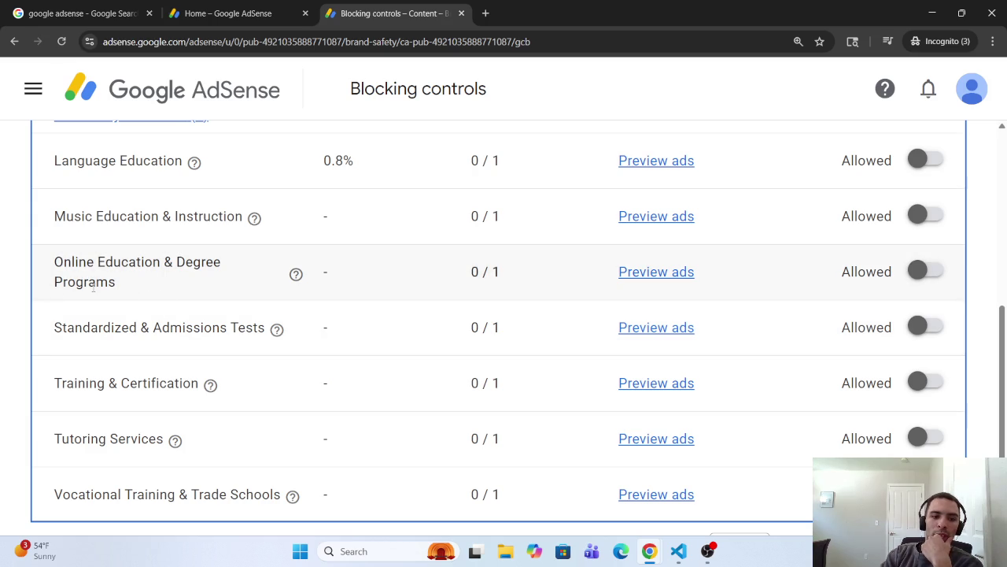
scroll(94, 289, "up", 1)
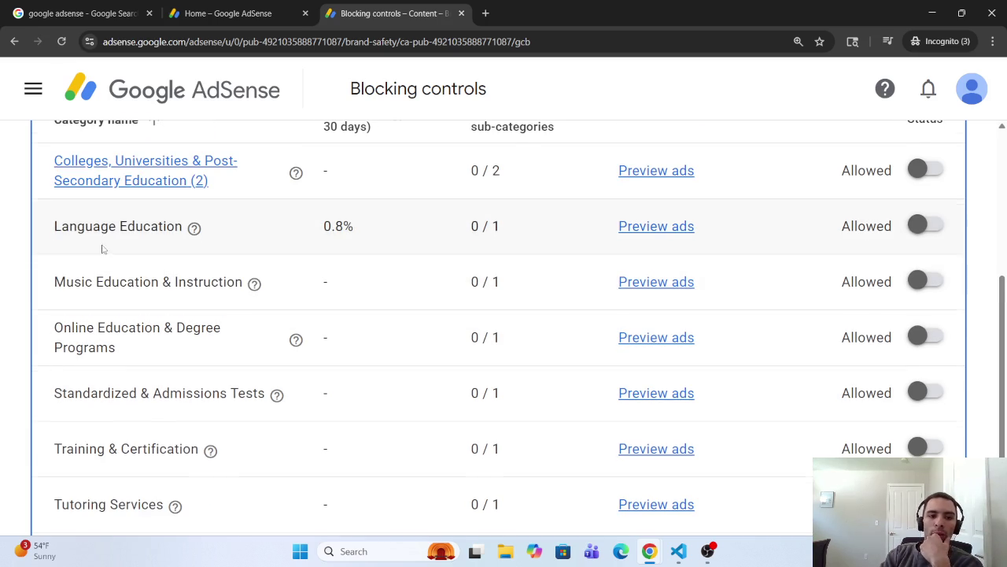
scroll(106, 251, "up", 1)
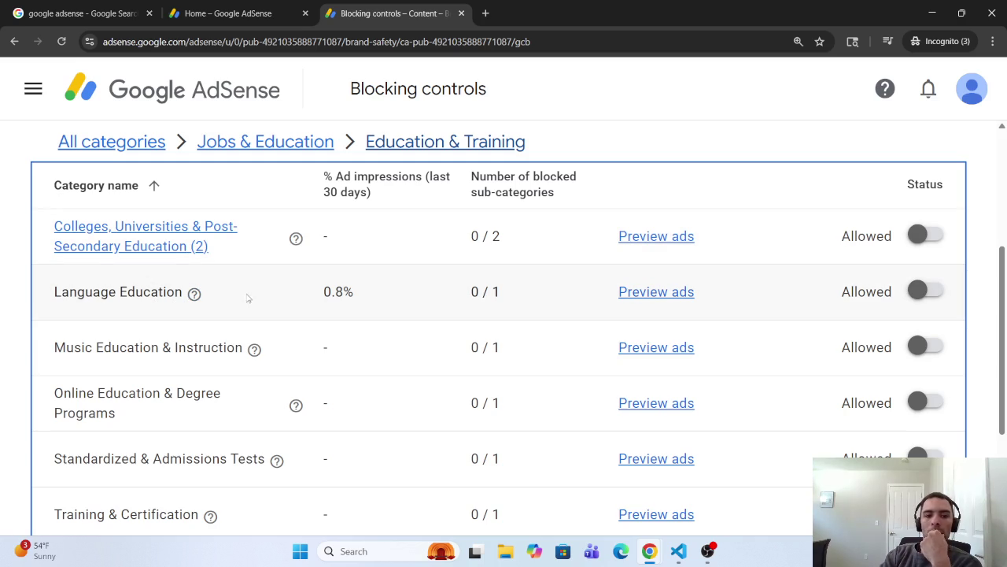
mouse_move(193, 296)
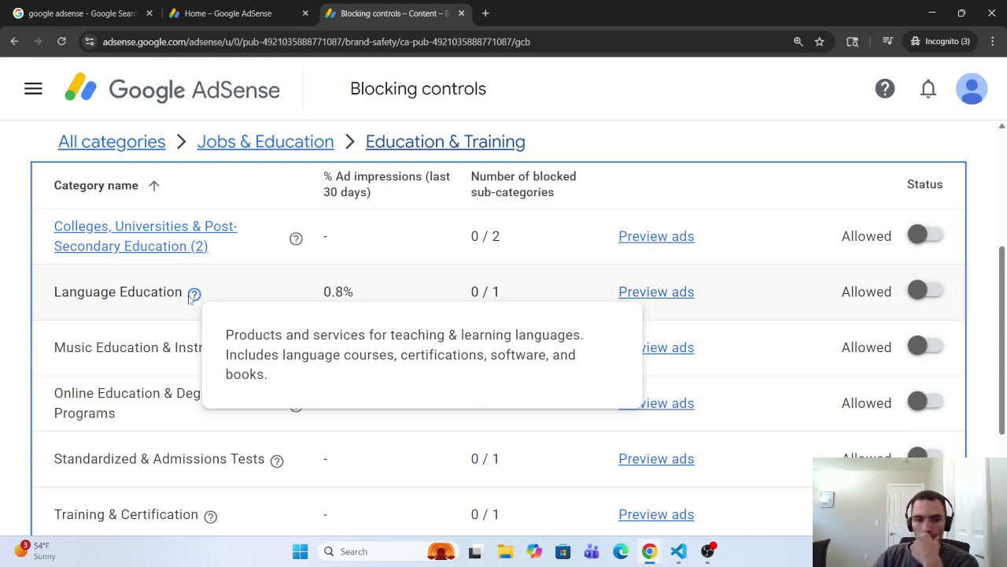
left_click(256, 142)
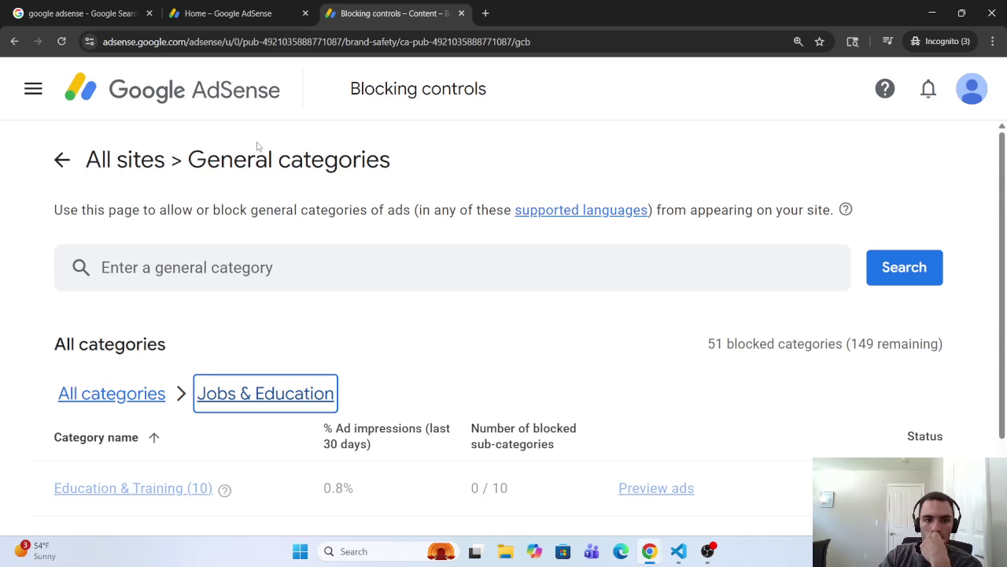
scroll(139, 411, "down", 2)
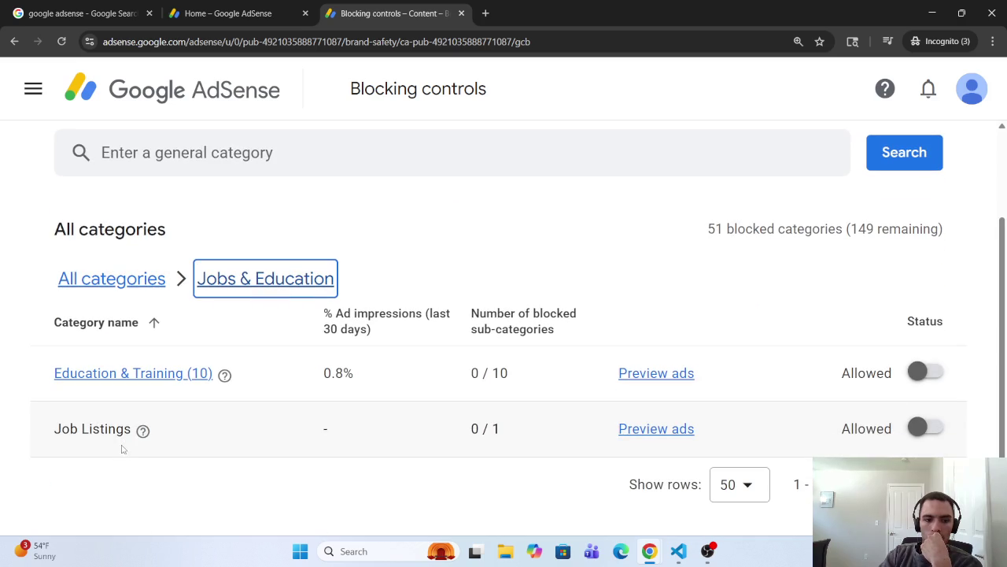
- Return to the full ad category list and look through the Faith & Belief sub-categories
left_click(112, 279)
scroll(153, 394, "down", 14)
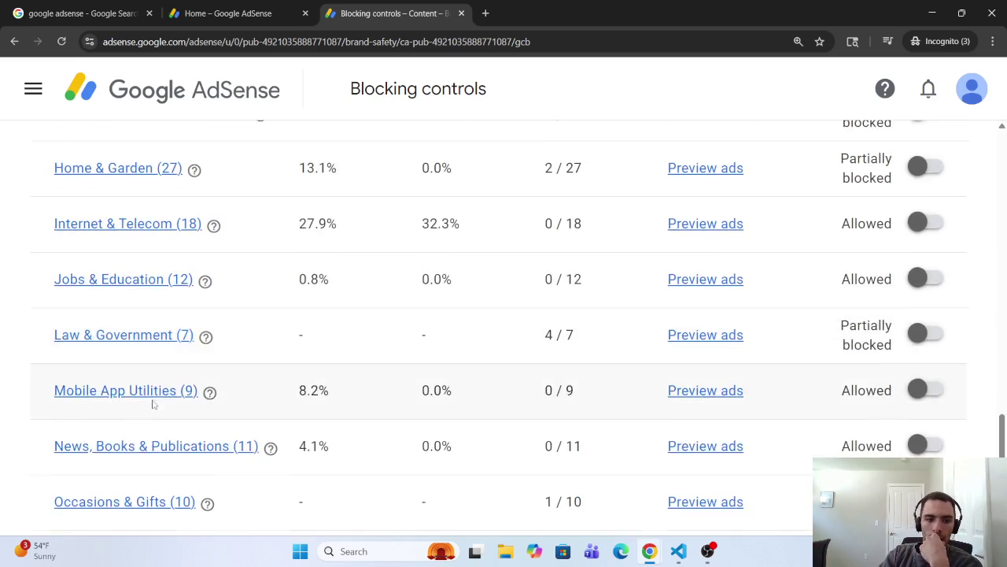
scroll(142, 354, "up", 6)
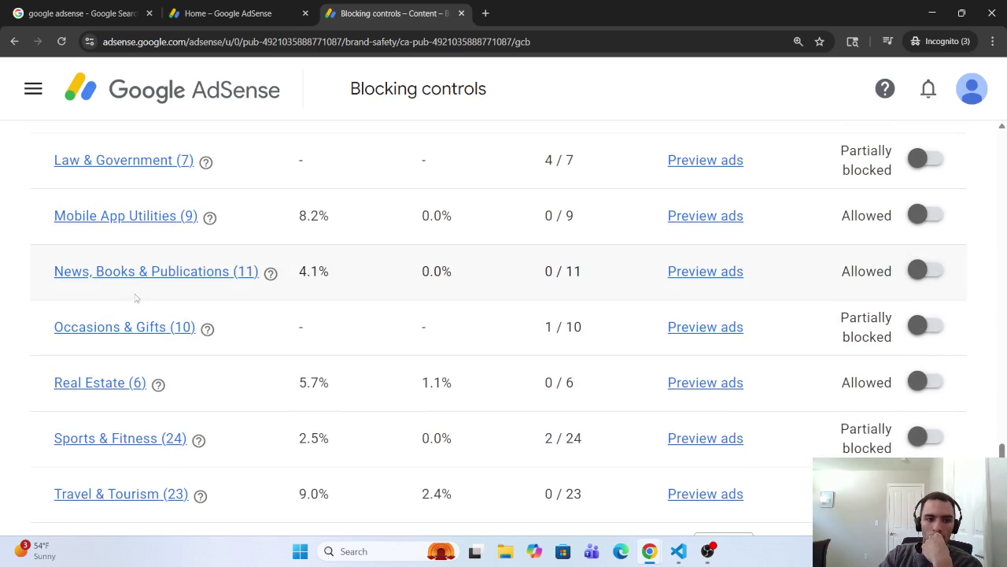
scroll(131, 299, "up", 2)
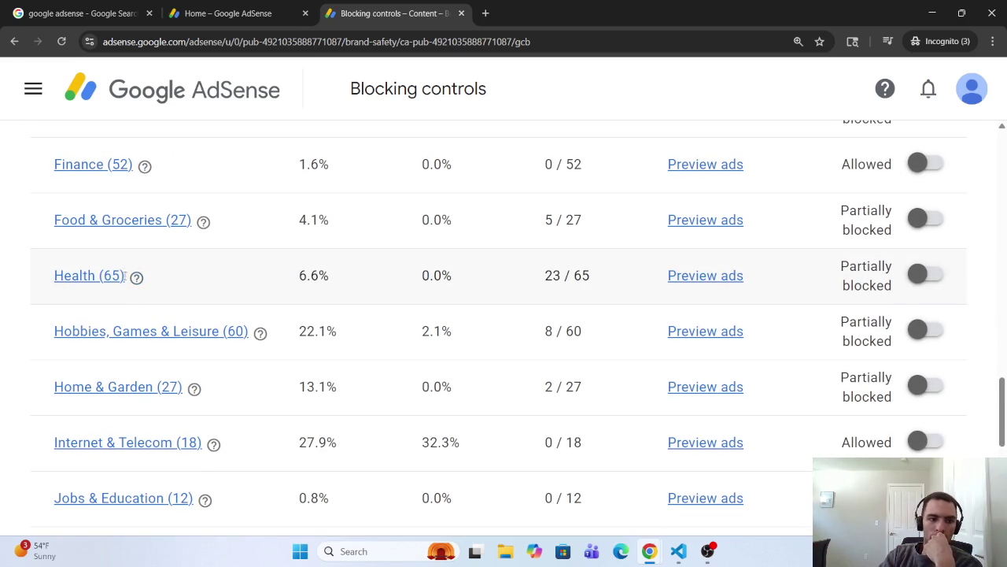
scroll(123, 275, "up", 2)
scroll(128, 244, "up", 10)
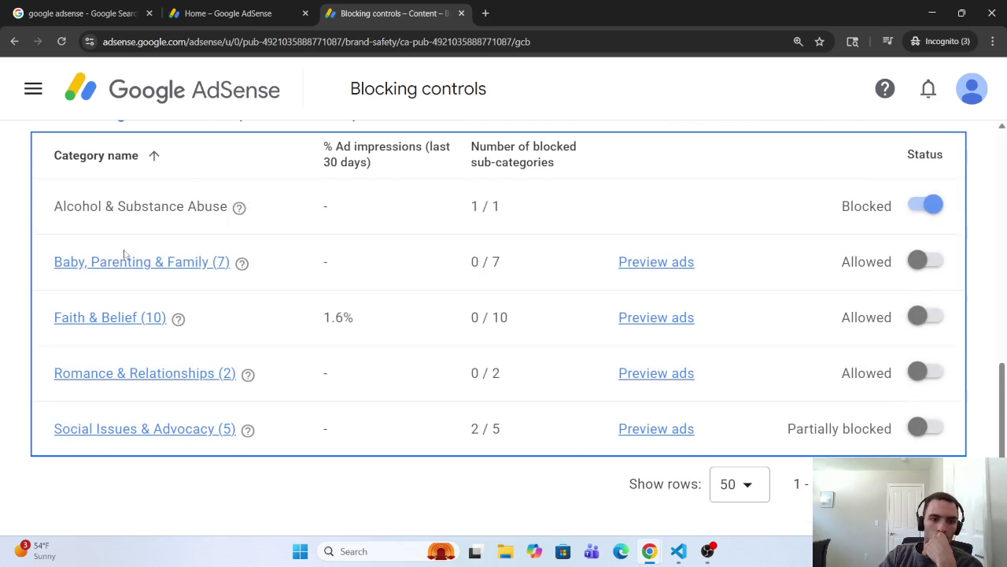
left_click(117, 316)
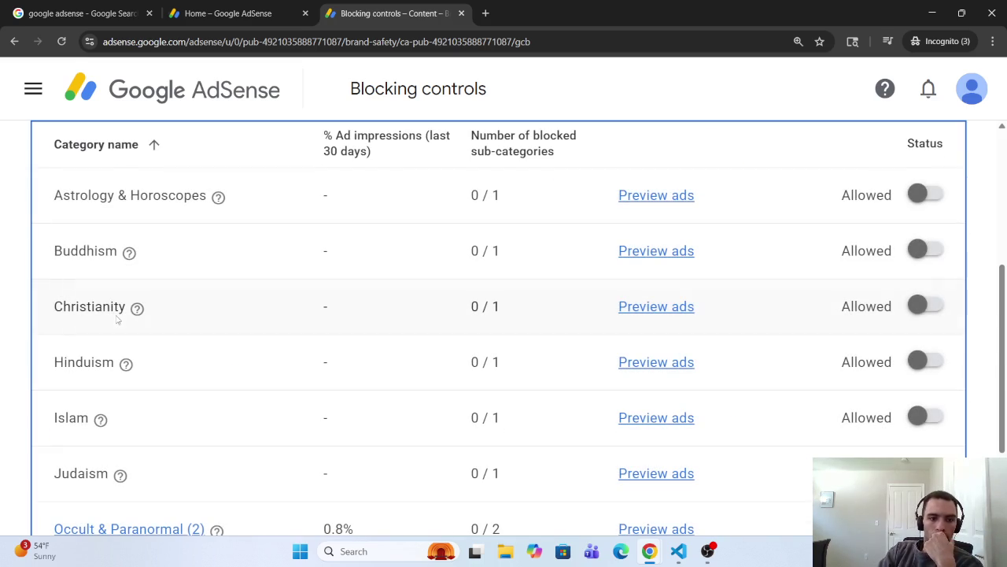
scroll(171, 250, "down", 2)
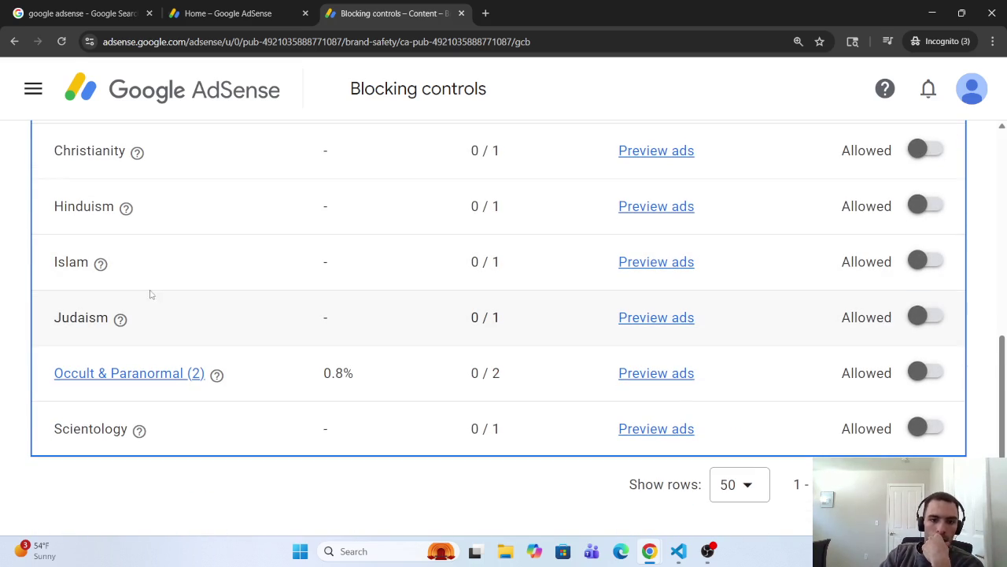
scroll(139, 314, "up", 3)
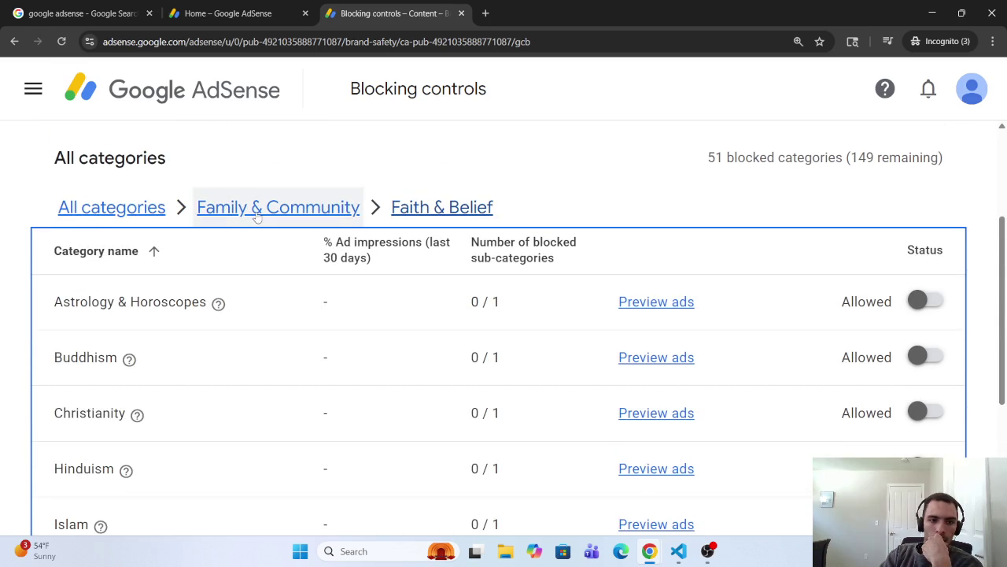
- Back in Family & Community, review the Social Issues & Advocacy sub-categories
left_click(259, 212)
scroll(142, 318, "down", 1)
scroll(141, 317, "down", 1)
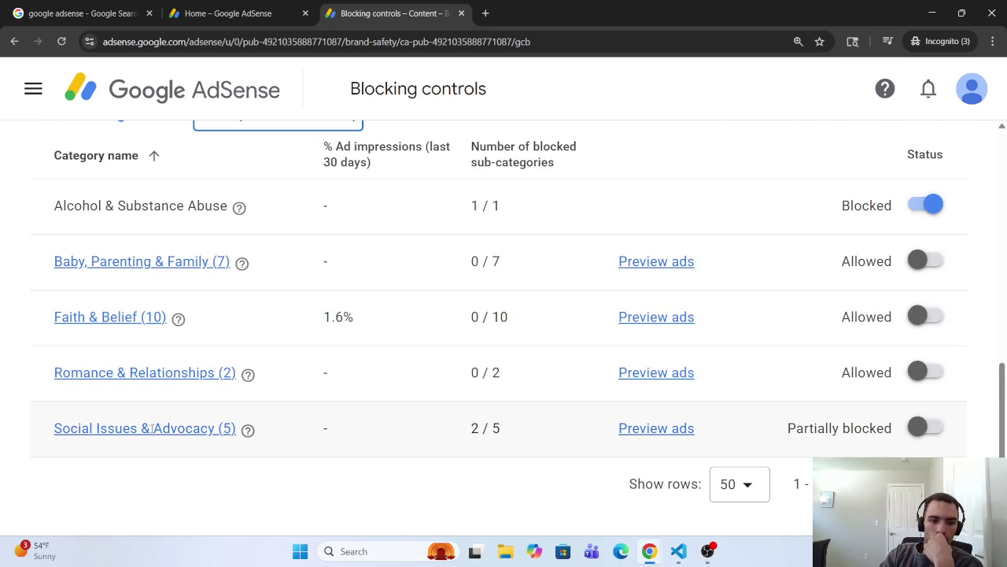
left_click(152, 428)
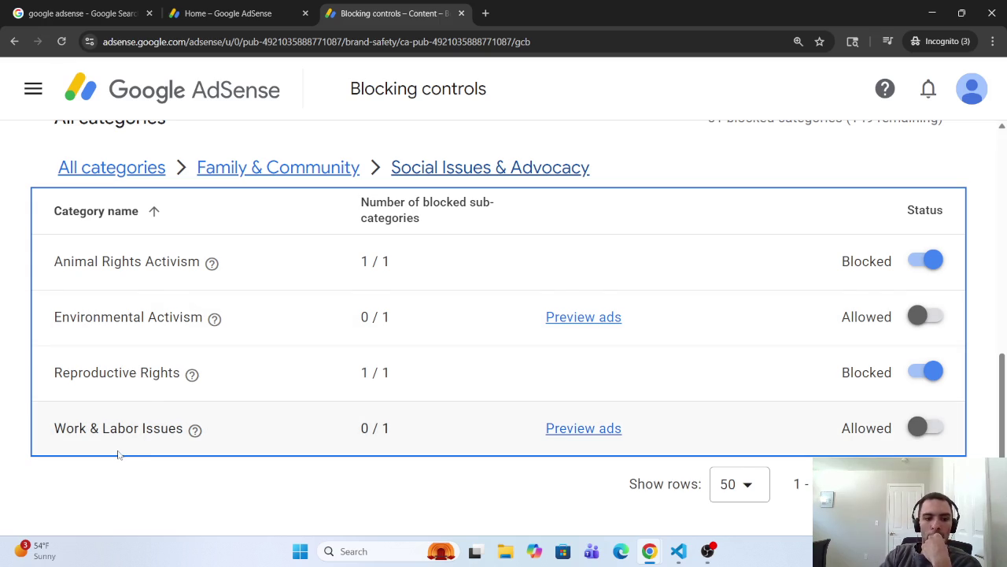
left_click(277, 166)
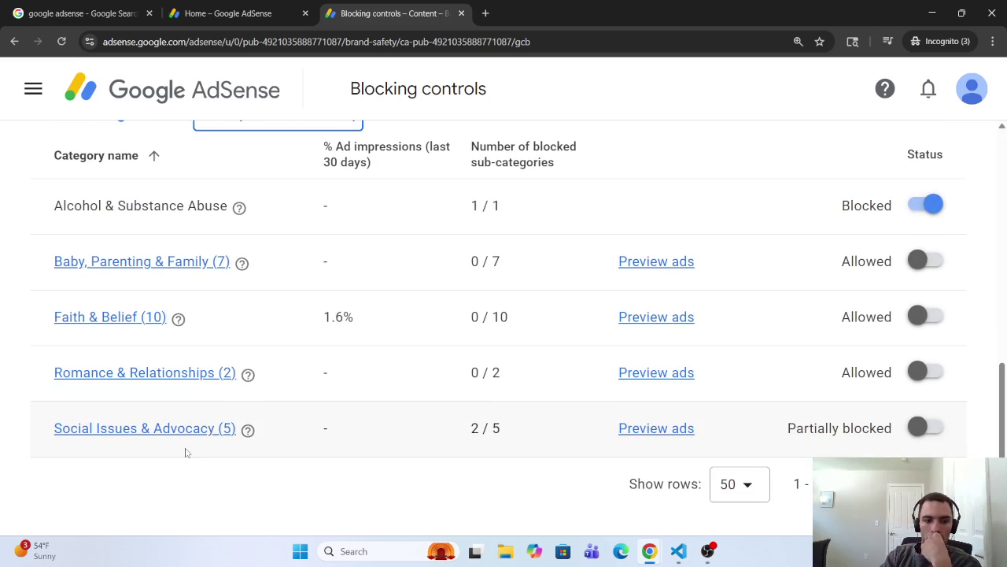
- Open Romance & Relationships and copy the 'Divorce & Separation' category name
left_click(161, 374)
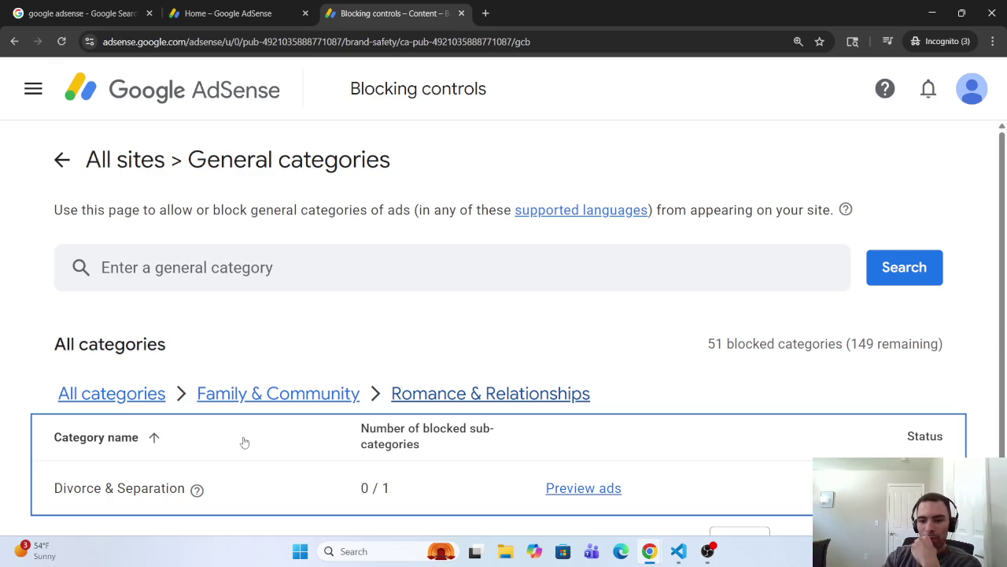
scroll(260, 433, "down", 1)
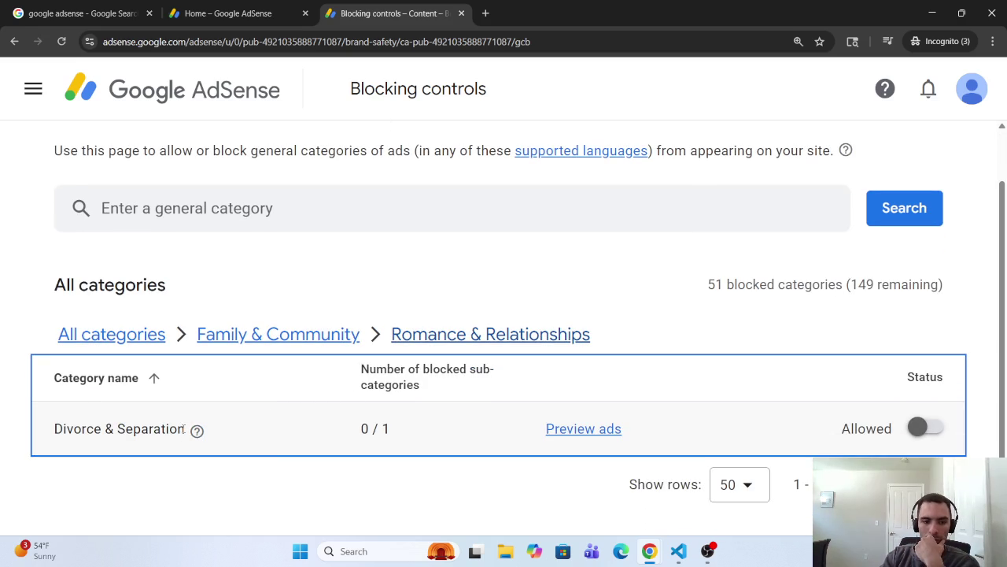
left_click_drag(184, 429, 51, 438)
right_click(68, 438)
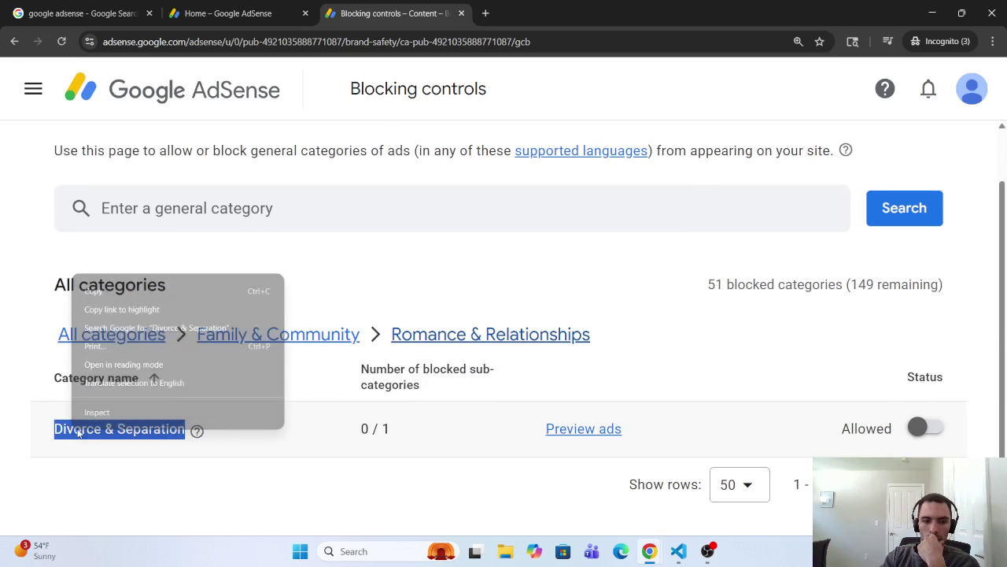
left_click(122, 288)
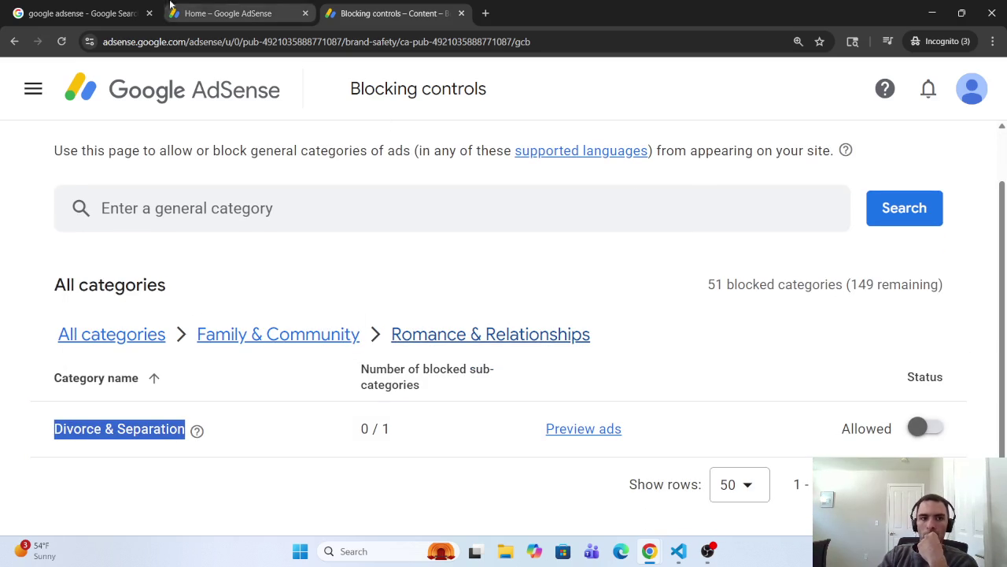
left_click(933, 14)
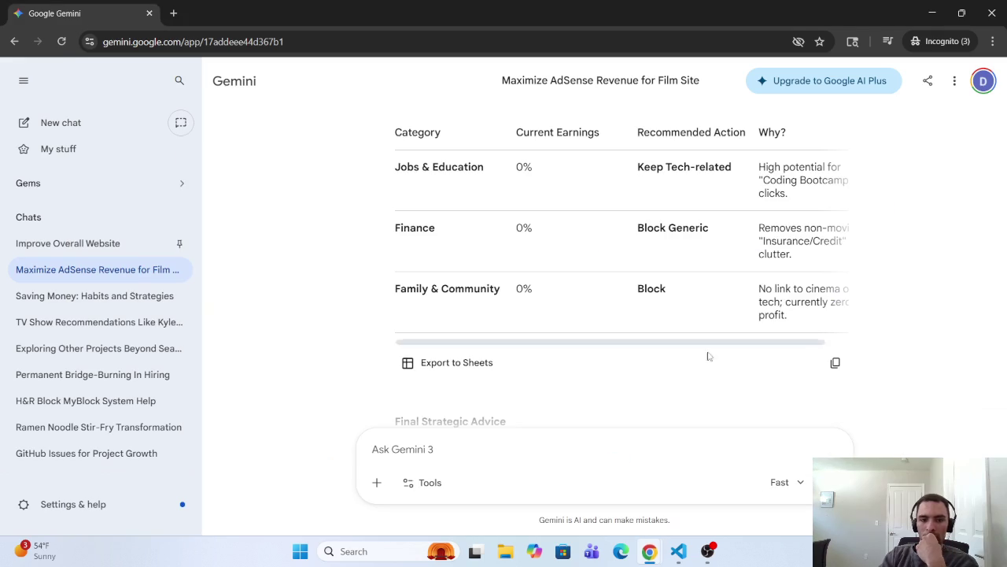
key("ctrl+v")
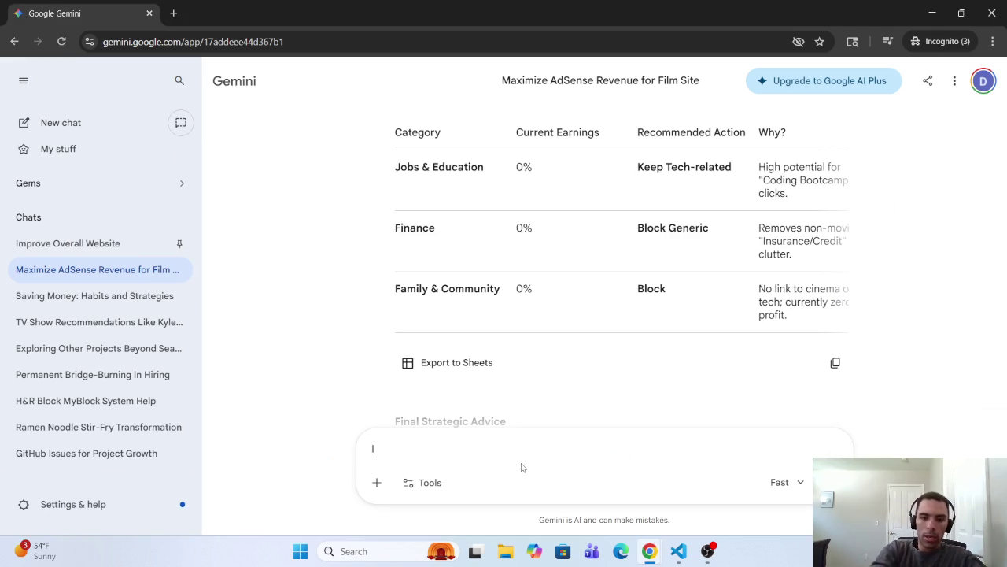
key("BackSpace")
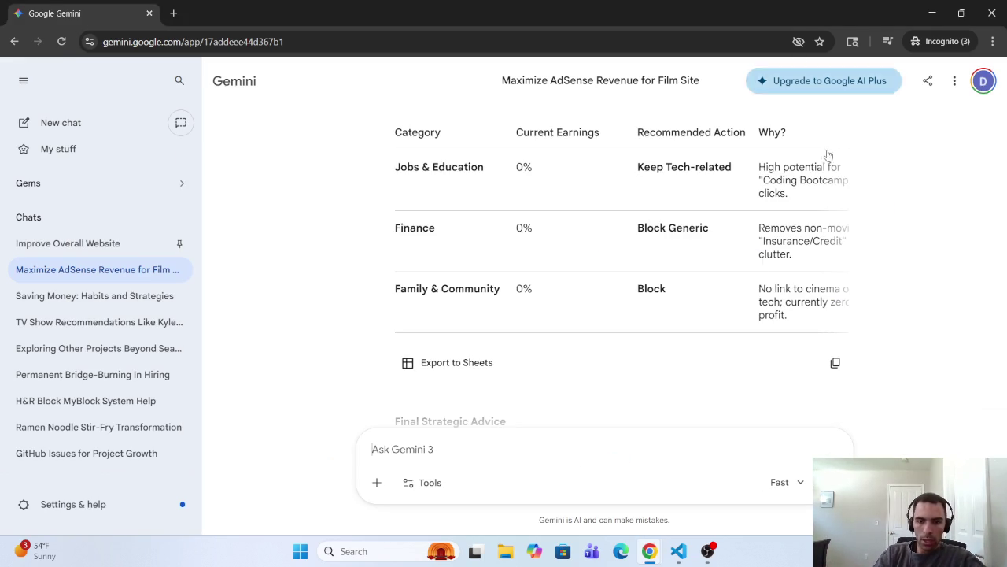
scroll(826, 153, "up", 10)
mouse_move(711, 529)
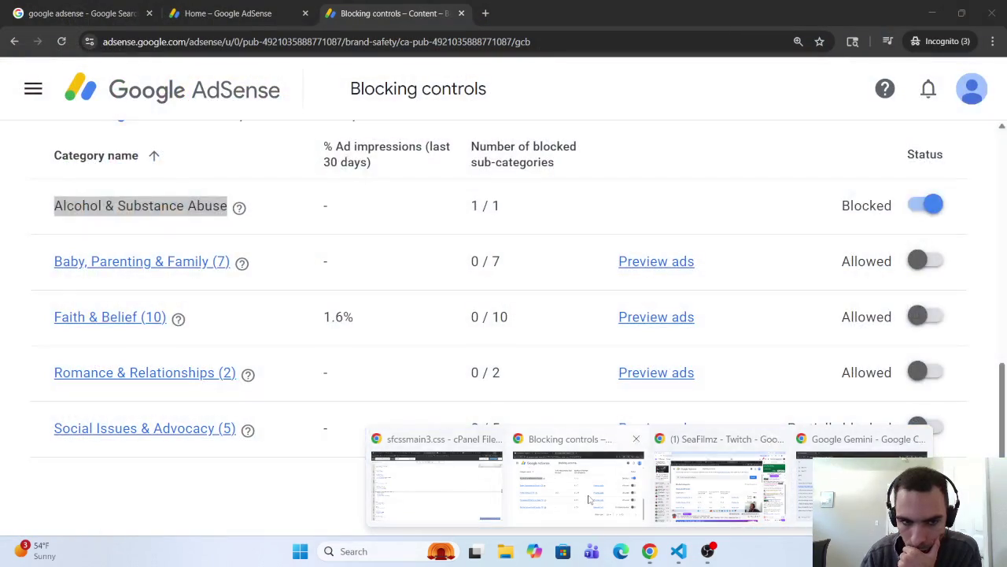
- Back in blocking controls, open Social Issues & Advocacy (5) and copy 'Animal Rights Activism'
left_click(578, 480)
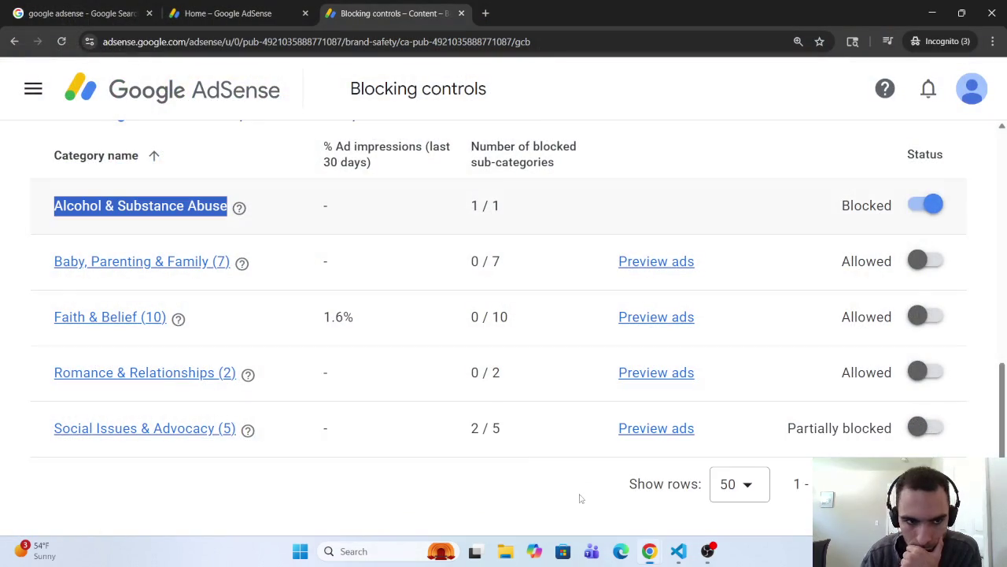
left_click(149, 428)
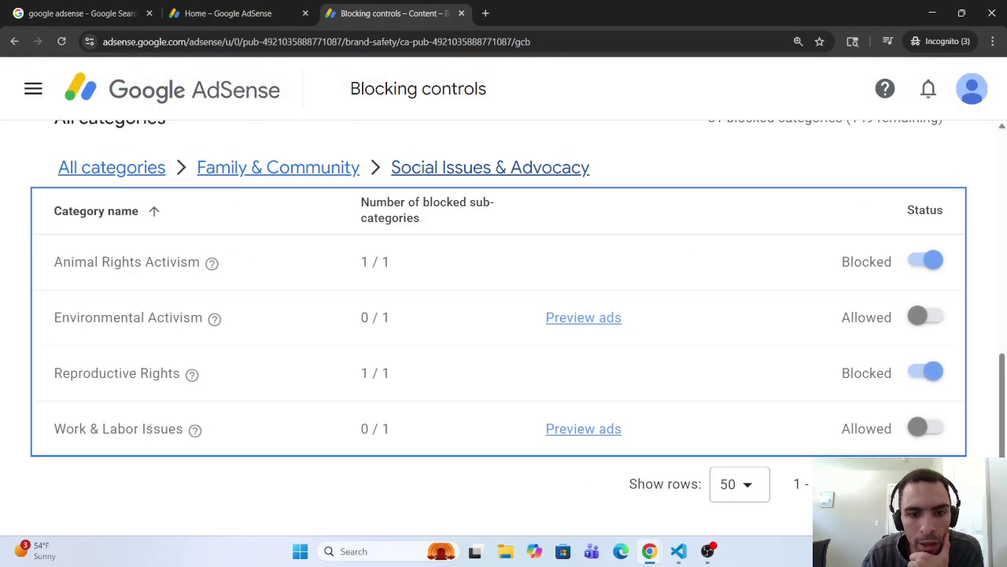
left_click_drag(203, 261, 22, 265)
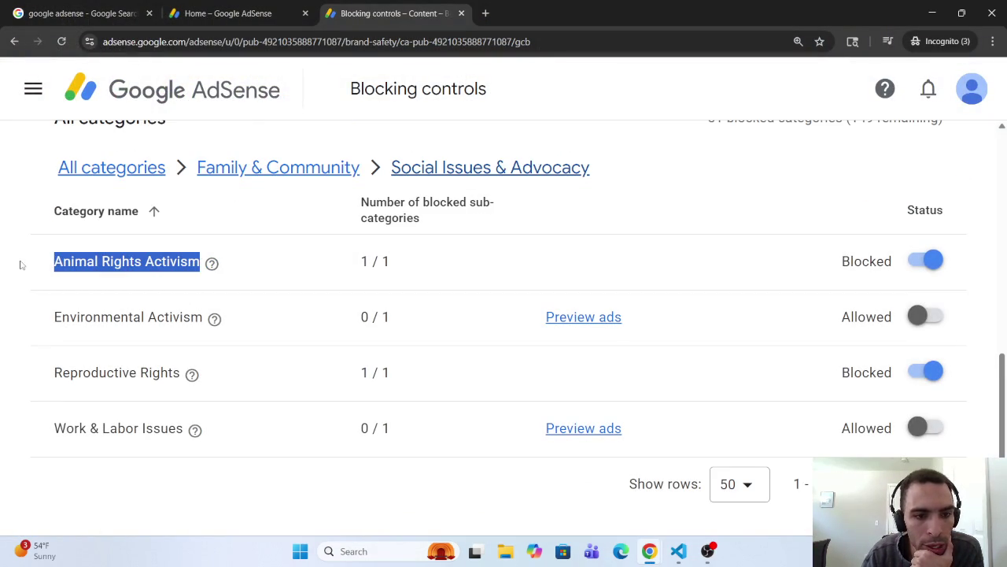
right_click(78, 263)
left_click(103, 277)
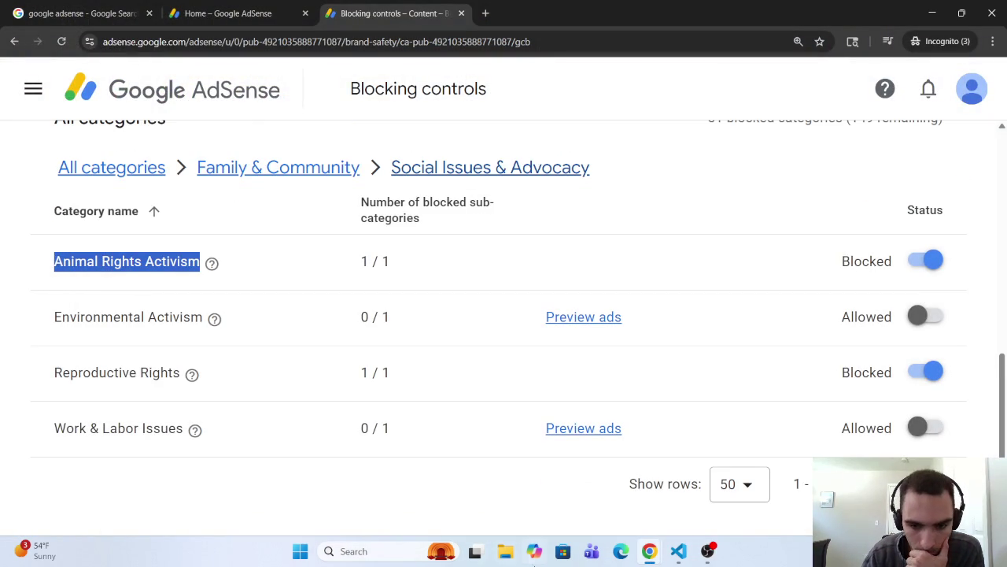
mouse_move(647, 555)
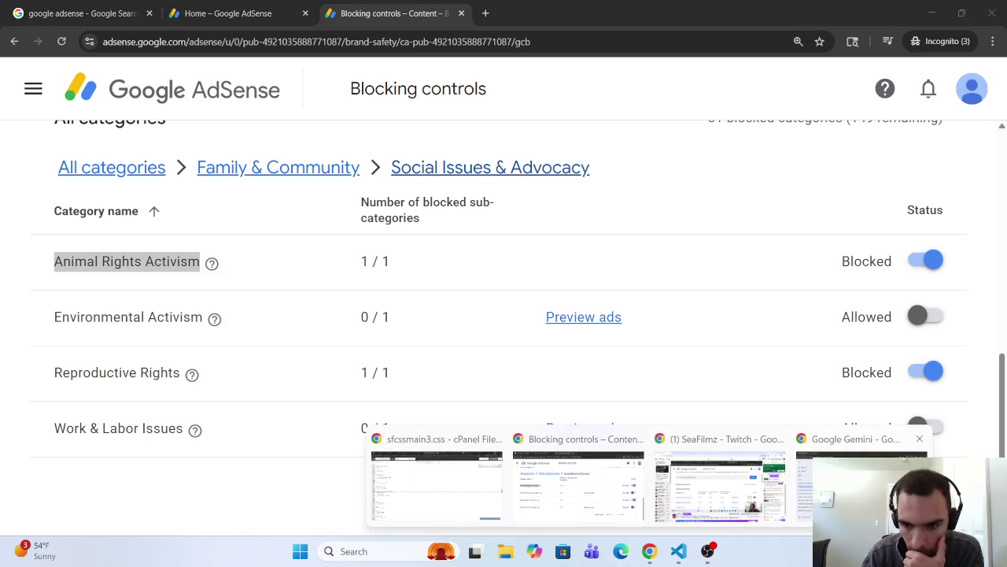